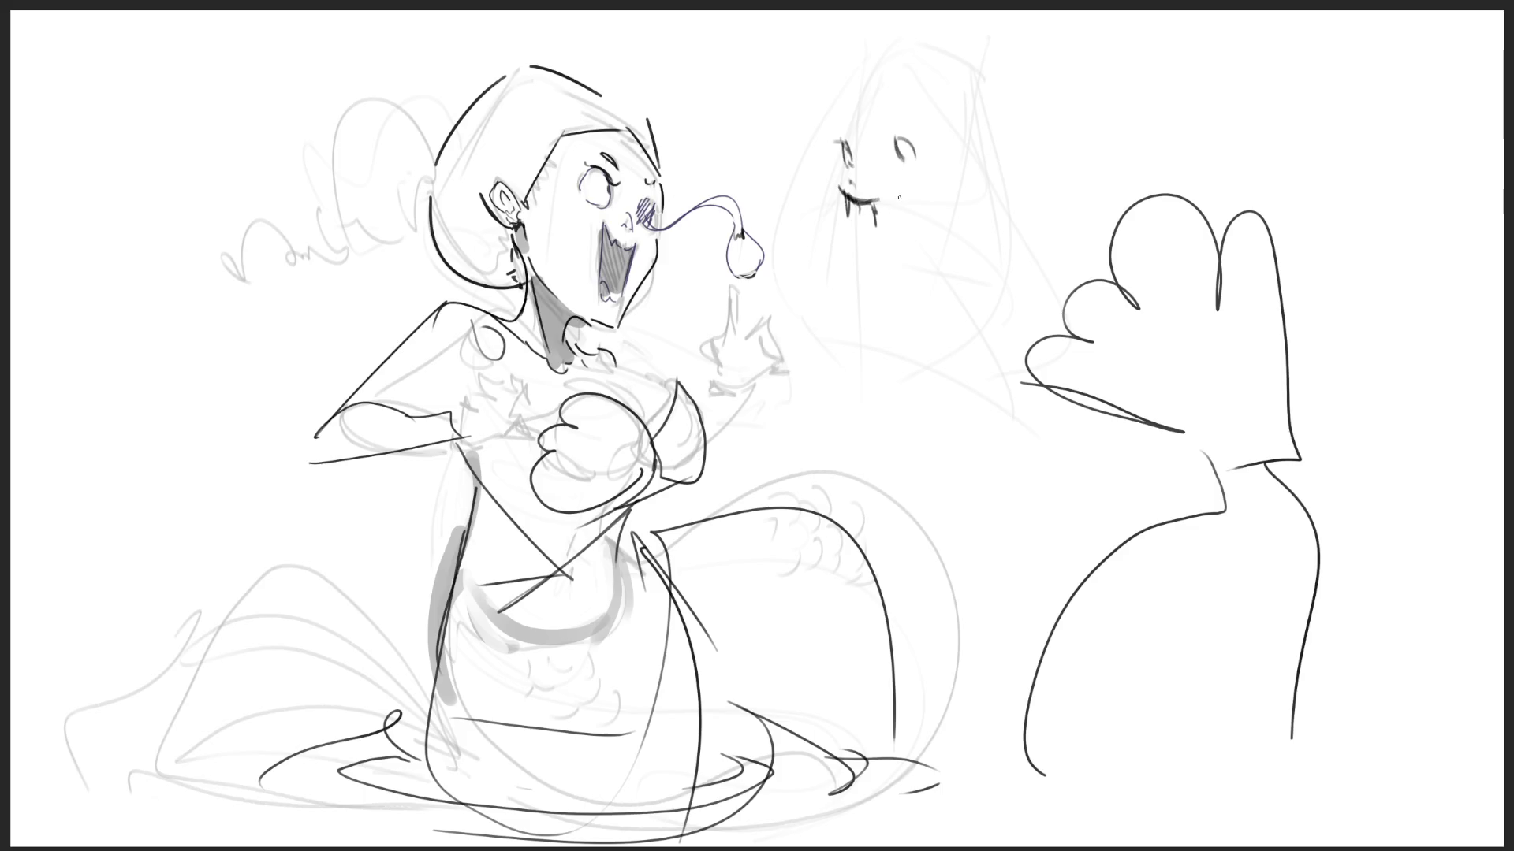
- Undo the stray smile stroke, mark beside the eye, and sketch the ghost's looping wing
key(ctrl+z)
drag(901, 165, 903, 178)
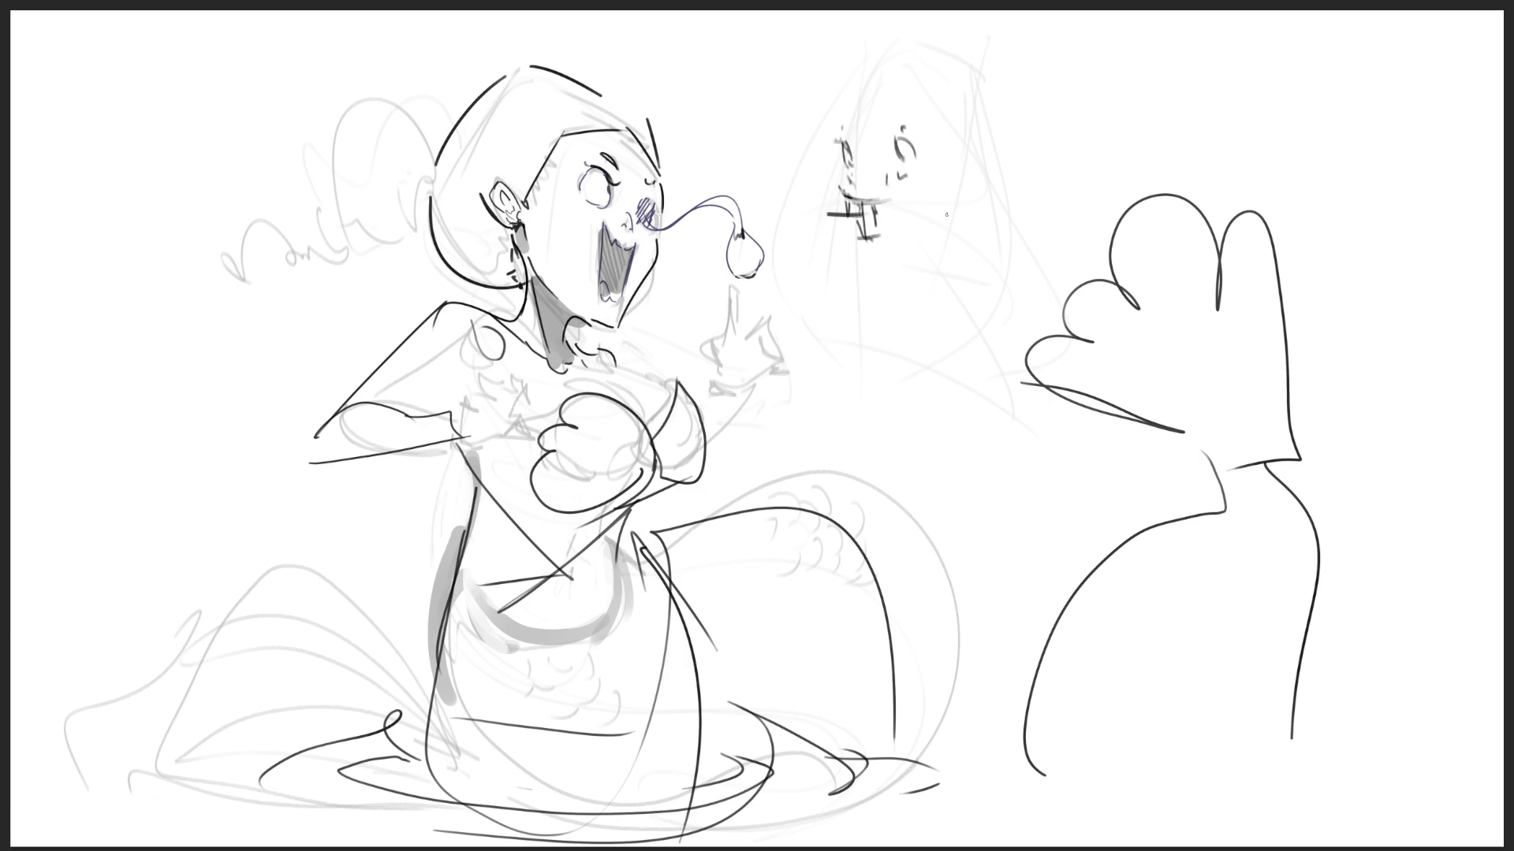
mouse_move(935, 215)
mouse_down()
mouse_move(1025, 186)
mouse_move(977, 254)
mouse_move(1091, 175)
mouse_up()
mouse_move(1119, 102)
mouse_down()
mouse_move(952, 250)
mouse_move(1017, 296)
mouse_up()
drag(1013, 293, 1088, 206)
drag(1104, 156, 1088, 279)
drag(974, 268, 1070, 236)
- Draw the pointed hat over the ghost's head plus small marks near its face
drag(944, 236, 971, 224)
drag(947, 206, 999, 149)
mouse_move(833, 109)
mouse_down()
mouse_move(881, 125)
mouse_move(873, 17)
mouse_move(895, 84)
mouse_up()
mouse_move(938, 95)
mouse_down()
mouse_move(967, 81)
mouse_move(975, 125)
mouse_up()
drag(879, 254, 894, 267)
drag(823, 164, 827, 175)
- Add lines around the ghost's face and below its mouth, with a long stroke on the left
mouse_move(856, 228)
mouse_down()
mouse_move(857, 256)
mouse_move(923, 228)
mouse_up()
drag(875, 256, 899, 274)
drag(952, 233, 874, 293)
drag(918, 284, 919, 306)
mouse_move(818, 230)
mouse_down()
mouse_move(846, 310)
mouse_move(966, 253)
mouse_up()
- Rough in the ghost's lower body with a curved outline and curled base
mouse_move(853, 322)
mouse_down()
mouse_move(956, 303)
mouse_move(1025, 254)
mouse_up()
drag(1091, 166, 1041, 250)
mouse_move(1096, 158)
mouse_down()
mouse_move(1048, 327)
mouse_move(903, 344)
mouse_up()
drag(828, 268, 901, 391)
drag(958, 309, 957, 359)
mouse_move(957, 359)
mouse_down()
mouse_move(903, 386)
mouse_move(948, 377)
mouse_move(960, 432)
mouse_up()
- Draw the ghost's right and left legs ending in curled feet
drag(967, 384, 966, 448)
mouse_move(976, 446)
mouse_down()
mouse_move(991, 441)
mouse_move(982, 485)
mouse_up()
drag(826, 348, 836, 410)
drag(836, 410, 863, 445)
drag(866, 390, 855, 449)
drag(856, 450, 876, 447)
mouse_move(970, 329)
mouse_down()
mouse_move(957, 356)
mouse_move(966, 312)
mouse_up()
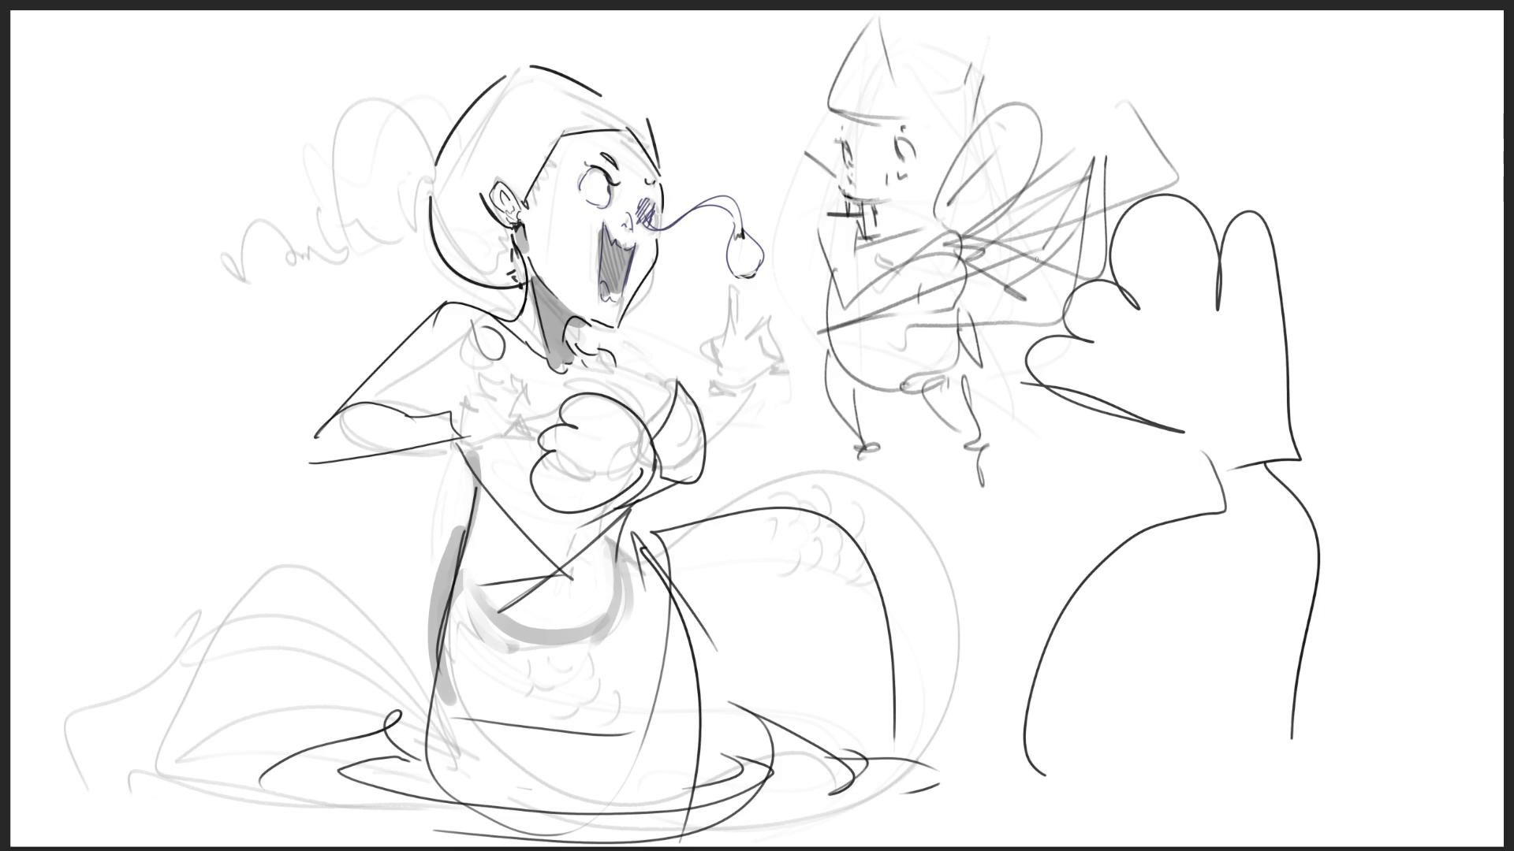
- Fade all existing sketches with a large eraser, then return to the small brush
key(e)
mouse_move(779, 182)
mouse_down()
mouse_move(946, 789)
mouse_move(229, 348)
mouse_move(1013, 399)
mouse_move(1029, 850)
mouse_up()
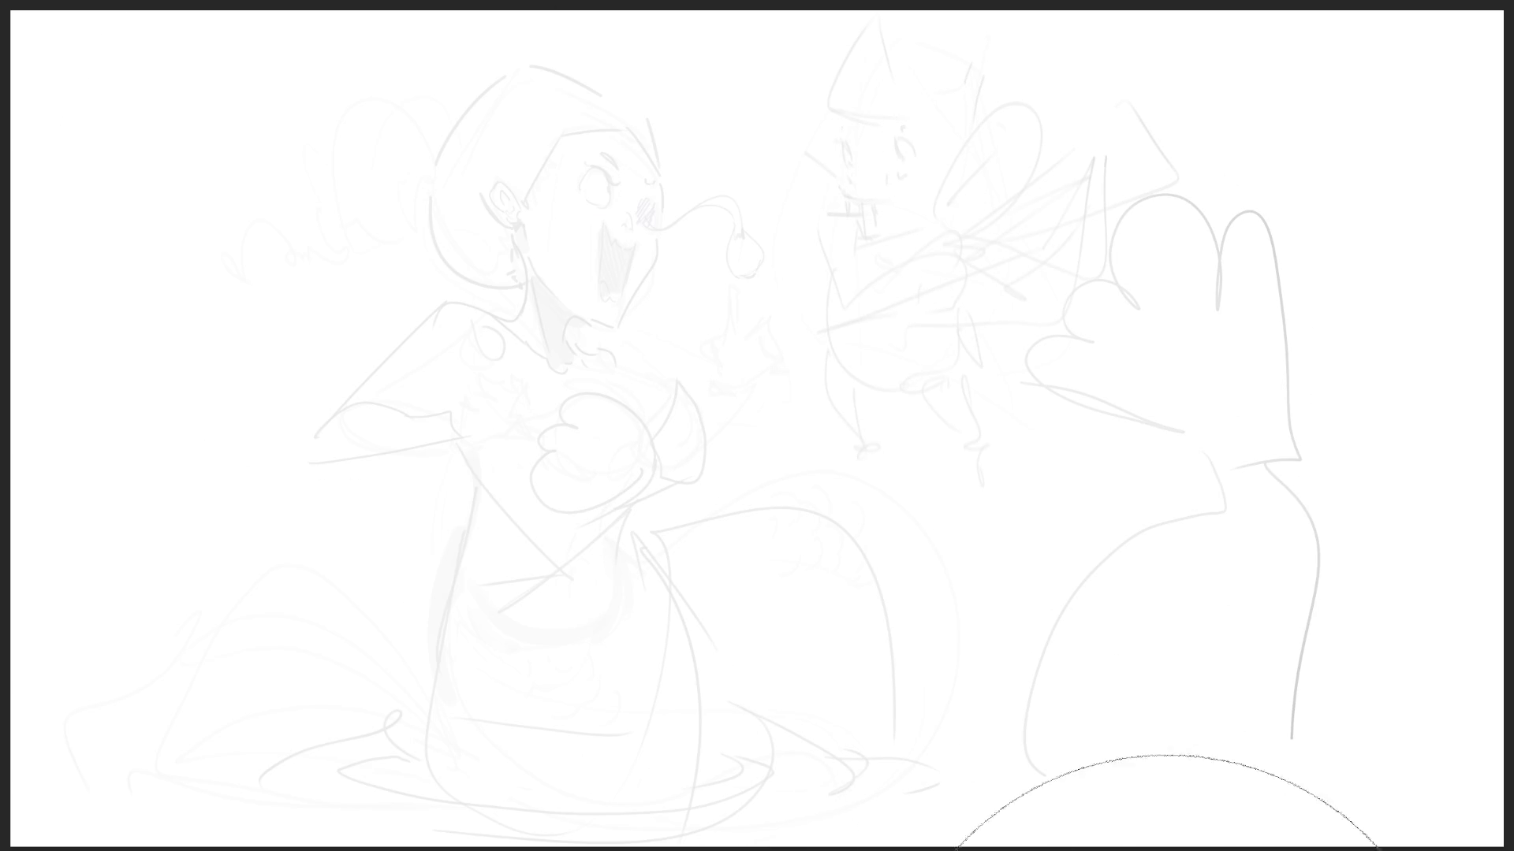
key(b)
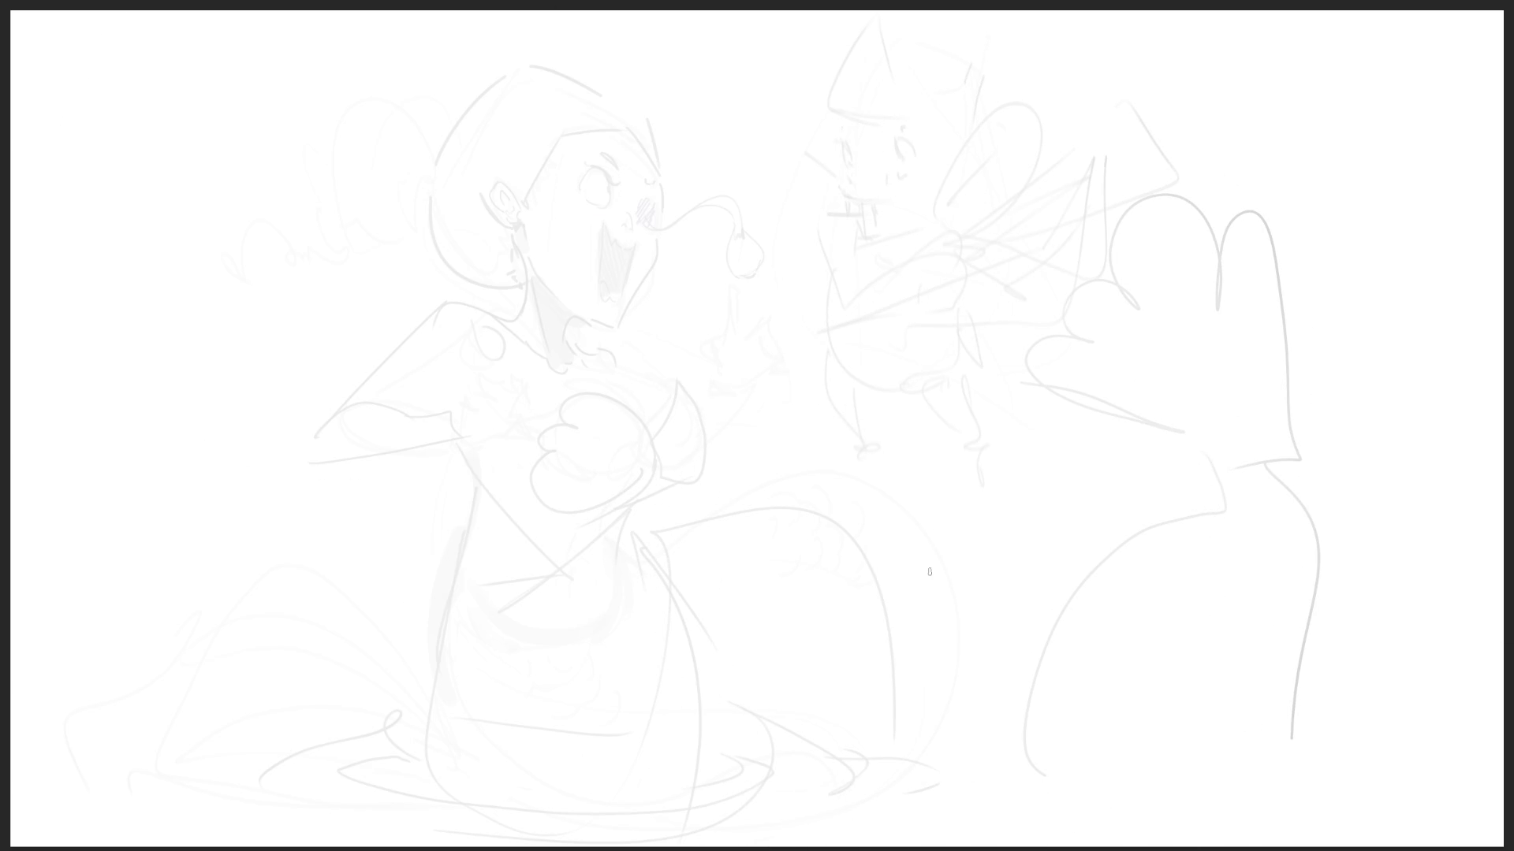
- Draw a perspective box with a slanted top in the upper-right centre
mouse_move(803, 168)
mouse_down()
mouse_move(1019, 74)
mouse_move(861, 214)
mouse_move(891, 229)
mouse_up()
drag(901, 240, 1095, 155)
drag(1025, 82, 1100, 140)
drag(806, 175, 893, 344)
drag(891, 225, 989, 404)
drag(873, 334, 969, 390)
drag(974, 398, 1076, 333)
drag(1102, 148, 1103, 287)
- Draw a second box below and left of the first one
mouse_move(805, 341)
mouse_down()
mouse_move(737, 440)
mouse_move(820, 540)
mouse_move(900, 406)
mouse_up()
mouse_move(926, 442)
mouse_down()
mouse_move(859, 520)
mouse_move(950, 563)
mouse_up()
drag(827, 524, 861, 630)
drag(707, 468, 798, 587)
drag(736, 539, 884, 597)
- Draw a third box at the lower right with its sides extended downward
mouse_move(953, 504)
mouse_down()
mouse_move(859, 631)
mouse_move(1033, 464)
mouse_up()
mouse_move(1024, 467)
mouse_down()
mouse_move(1072, 567)
mouse_move(1204, 427)
mouse_move(1233, 544)
mouse_up()
drag(1100, 600, 1167, 591)
drag(1006, 445, 1017, 650)
drag(1074, 585, 1074, 745)
mouse_move(1000, 571)
mouse_down()
mouse_move(1074, 734)
mouse_move(1218, 651)
mouse_up()
drag(1260, 570, 1235, 639)
drag(1235, 544, 1194, 688)
- Draw another box at the far upper right, including top edge lines
mouse_move(1204, 275)
mouse_down()
mouse_move(1234, 384)
mouse_move(1340, 337)
mouse_up()
mouse_move(1164, 297)
mouse_down()
mouse_move(1338, 331)
mouse_move(1387, 201)
mouse_up()
mouse_move(1421, 179)
mouse_down()
mouse_move(1439, 213)
mouse_move(1353, 358)
mouse_move(1356, 473)
mouse_up()
drag(1297, 429, 1340, 467)
drag(1198, 298, 1255, 406)
mouse_move(1254, 406)
mouse_down()
mouse_move(1357, 487)
mouse_move(1443, 380)
mouse_up()
drag(1438, 319, 1440, 398)
drag(1413, 248, 1422, 263)
drag(1325, 225, 1413, 251)
drag(1364, 241, 1427, 268)
- Draw a large box at the upper left, extending its sides downward
drag(225, 272, 465, 298)
mouse_move(229, 292)
mouse_down()
mouse_move(453, 145)
mouse_move(618, 162)
mouse_up()
drag(615, 164, 432, 323)
drag(241, 282, 264, 331)
mouse_move(249, 292)
mouse_down()
mouse_move(315, 327)
mouse_move(394, 567)
mouse_up()
drag(461, 300, 562, 574)
drag(353, 532, 560, 569)
drag(562, 572, 650, 443)
drag(628, 155, 667, 477)
- Draw a box below the upper-left box, reaching the bottom of the canvas
mouse_move(441, 656)
mouse_down()
mouse_move(646, 741)
mouse_move(617, 714)
mouse_up()
mouse_move(442, 653)
mouse_down()
mouse_move(630, 567)
mouse_move(678, 720)
mouse_up()
drag(678, 735, 633, 764)
mouse_move(459, 651)
mouse_down()
mouse_move(549, 838)
mouse_move(614, 716)
mouse_up()
mouse_move(615, 717)
mouse_down()
mouse_move(659, 842)
mouse_move(723, 820)
mouse_up()
drag(810, 654, 835, 769)
drag(766, 818, 737, 835)
- Draw a tall block near the top and add connecting sides between the blocks
mouse_move(611, 67)
mouse_down()
mouse_move(713, 122)
mouse_move(859, 83)
mouse_move(753, 118)
mouse_up()
drag(716, 126, 708, 319)
drag(591, 43, 599, 148)
drag(875, 63, 877, 110)
drag(727, 349, 843, 279)
drag(641, 290, 763, 305)
drag(640, 298, 699, 332)
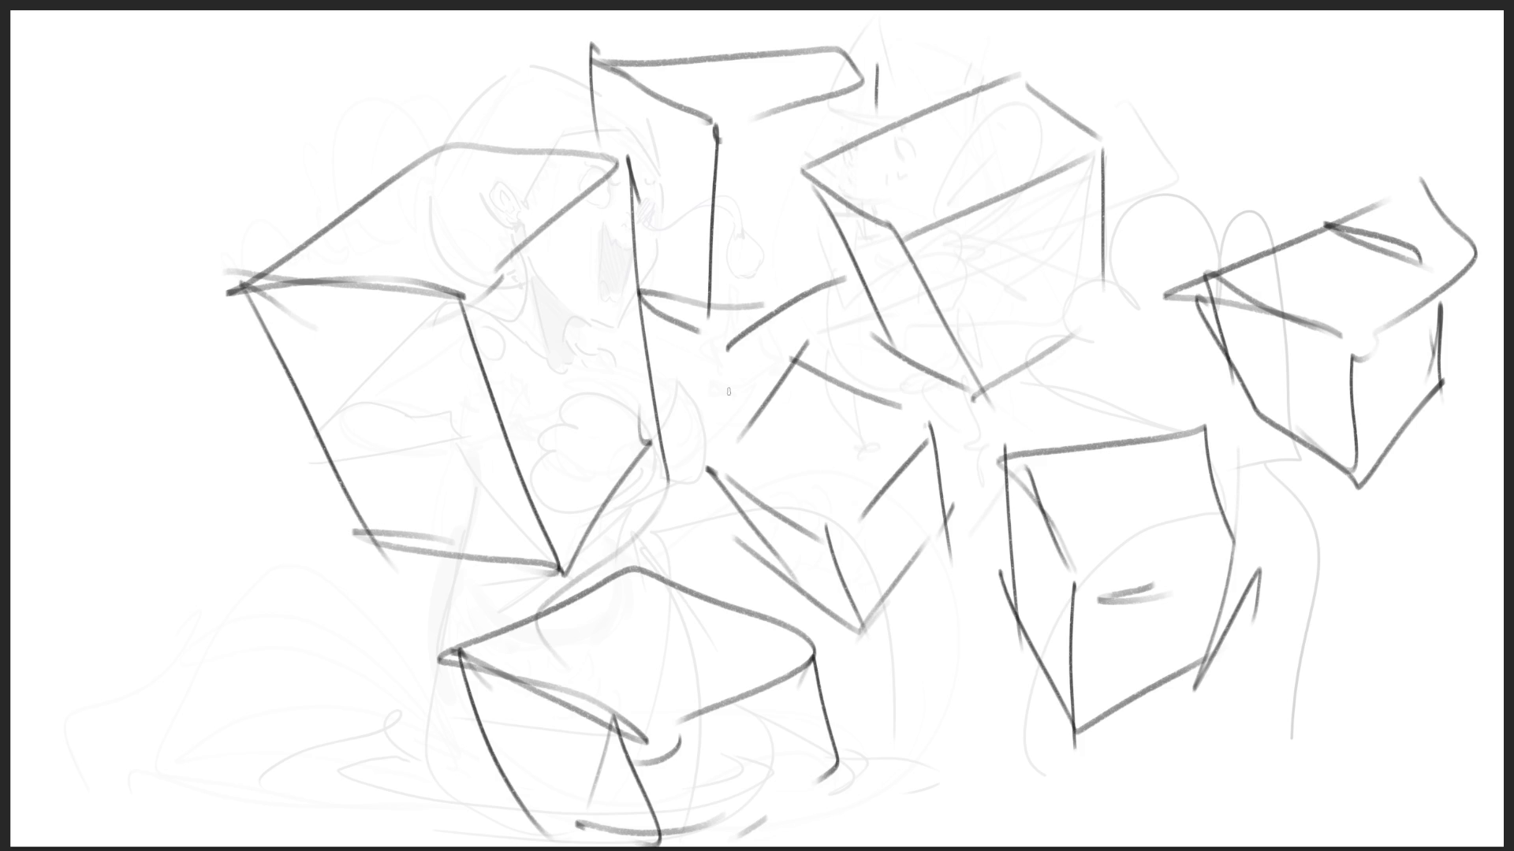
- Add a box above the right box, then select all and delete the canvas contents
mouse_move(1120, 123)
mouse_down()
mouse_move(1206, 211)
mouse_move(1242, 146)
mouse_up()
drag(1180, 213, 1311, 227)
drag(1242, 147, 1320, 196)
mouse_move(1120, 125)
mouse_down()
mouse_move(1199, 28)
mouse_move(1256, 132)
mouse_up()
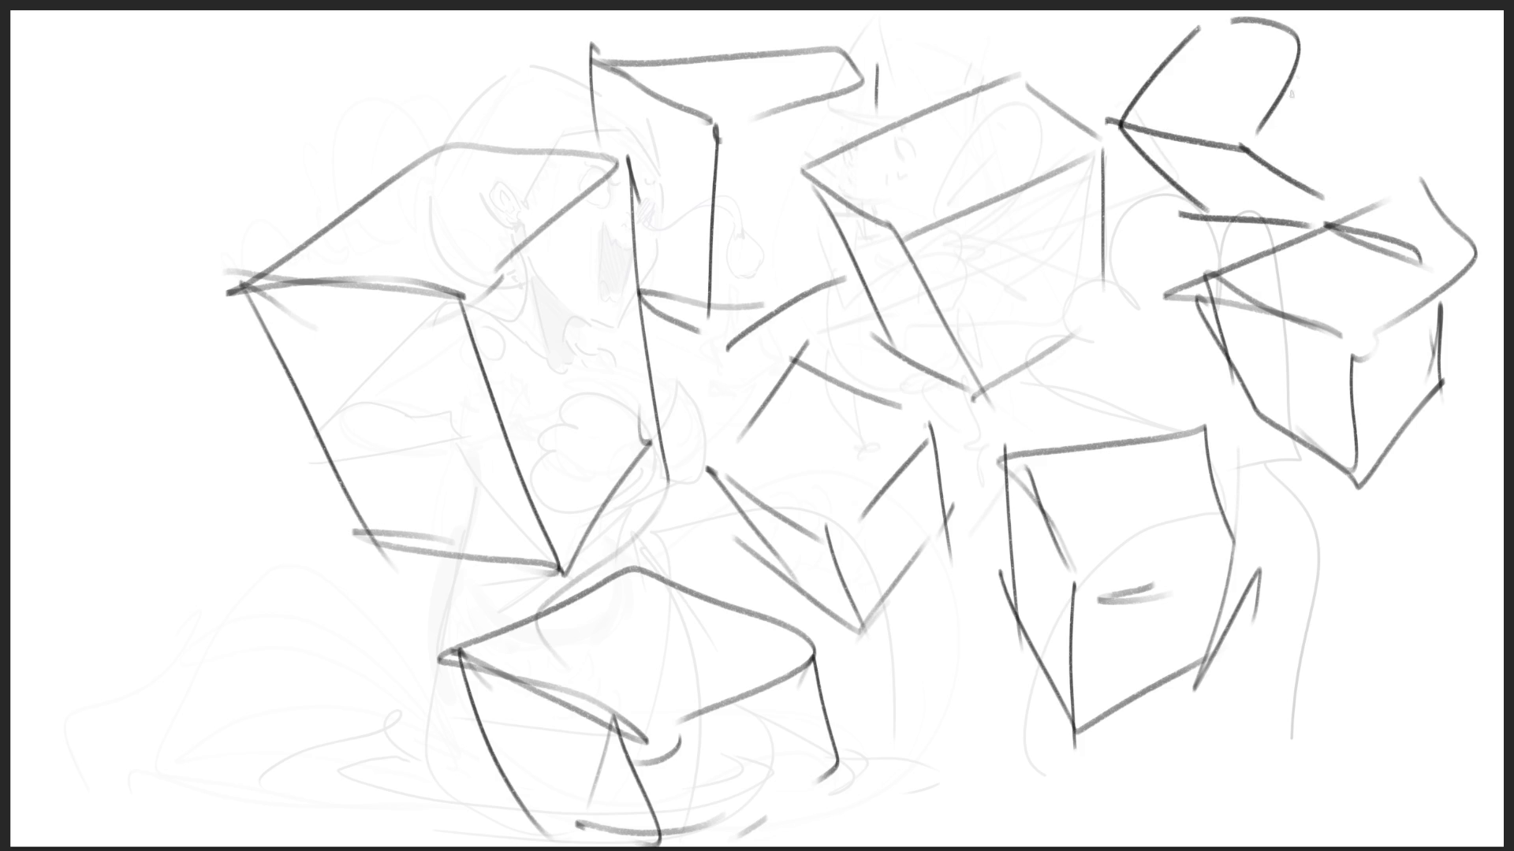
drag(1306, 27, 1346, 193)
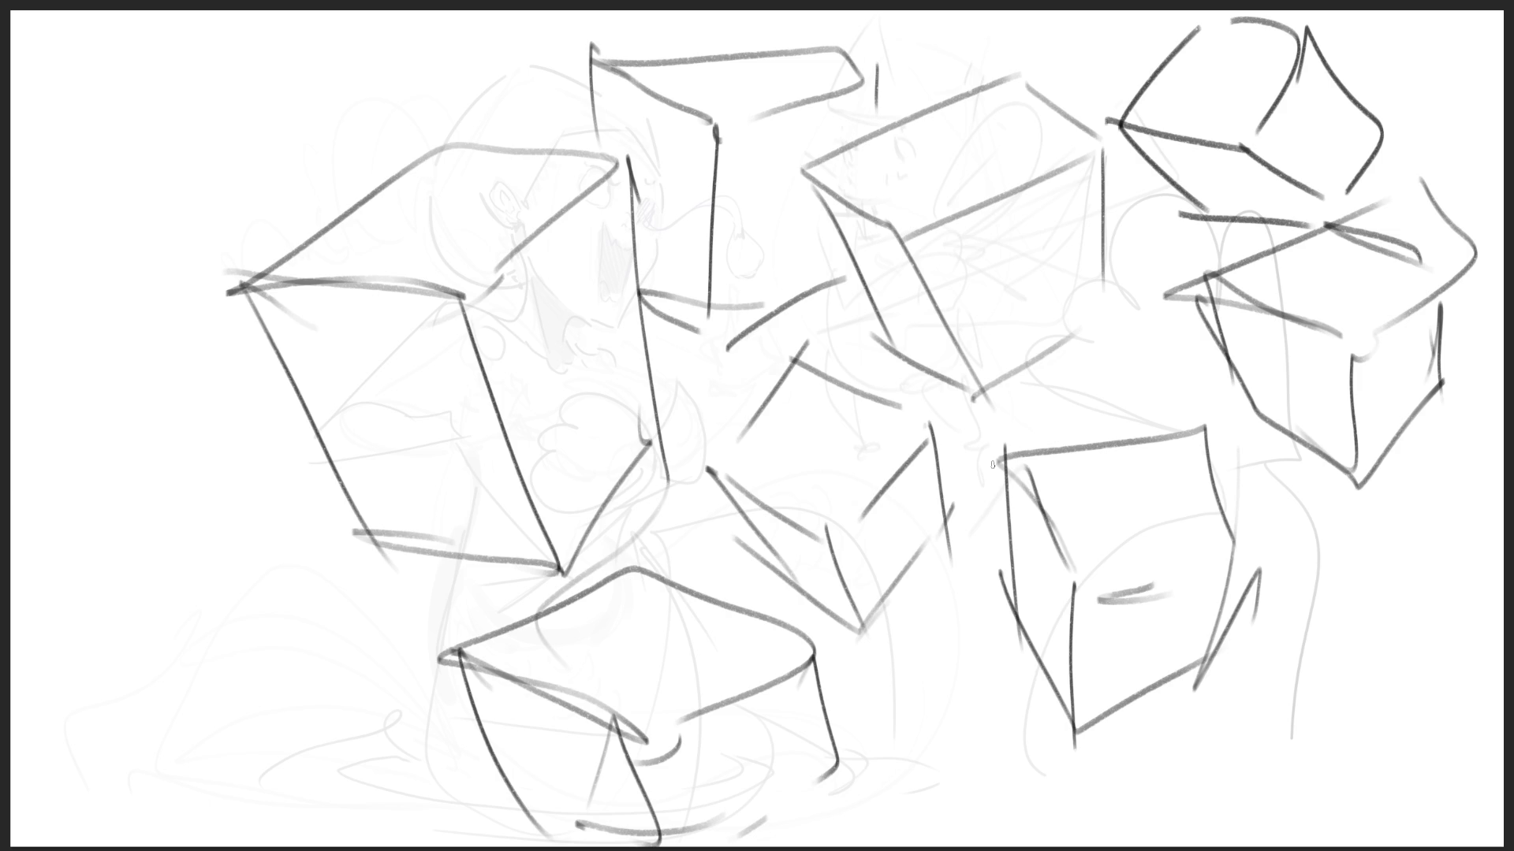
key(ctrl+a)
key(Delete)
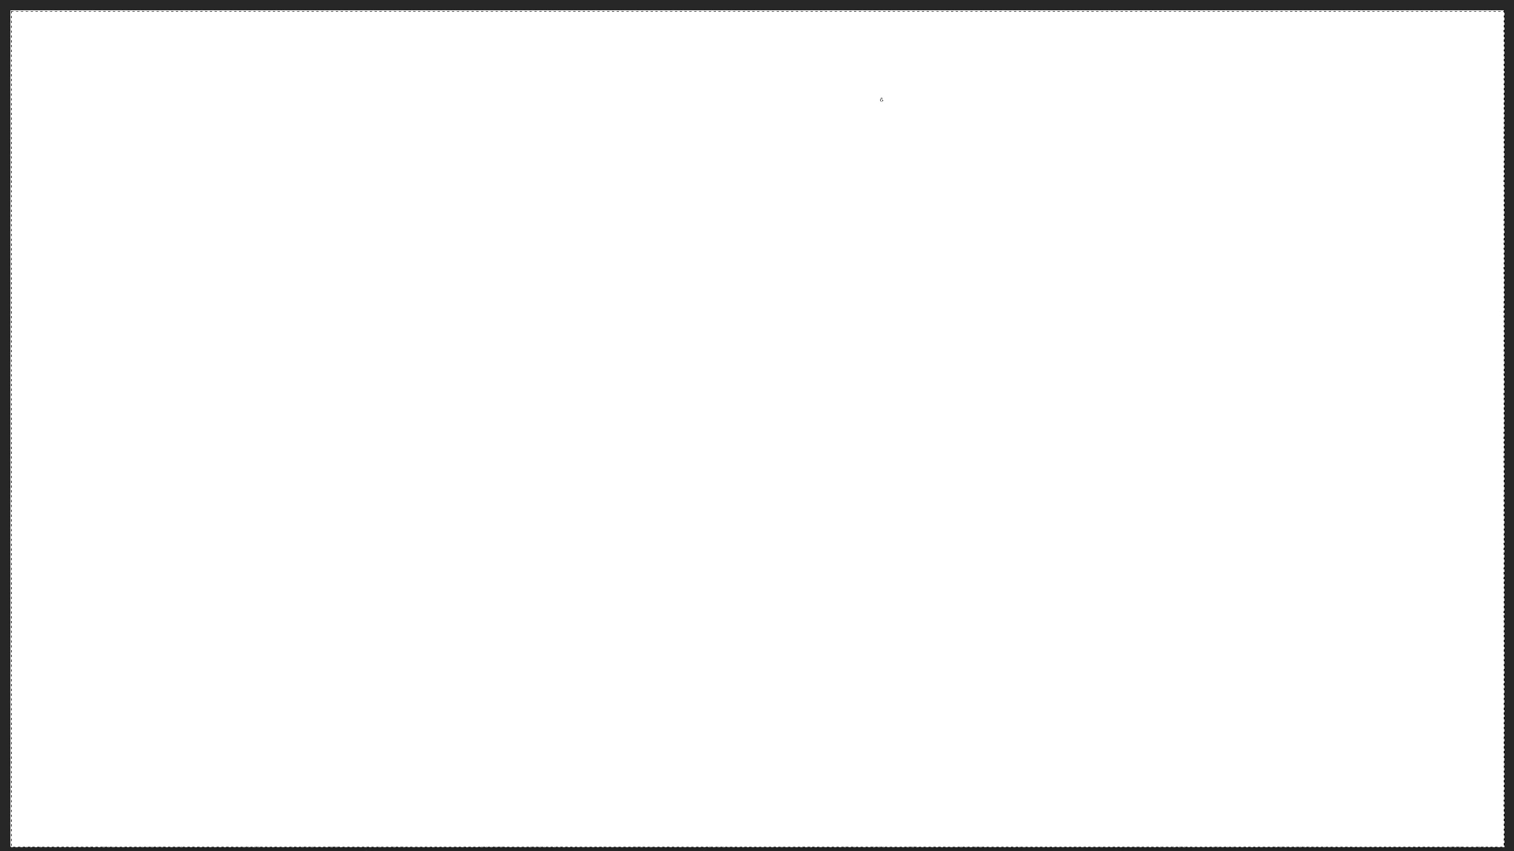
- Draw the round head outline, the two hair buns, and the jaw line
mouse_move(893, 149)
mouse_down()
mouse_move(889, 193)
mouse_move(889, 146)
mouse_move(973, 119)
mouse_move(971, 195)
mouse_up()
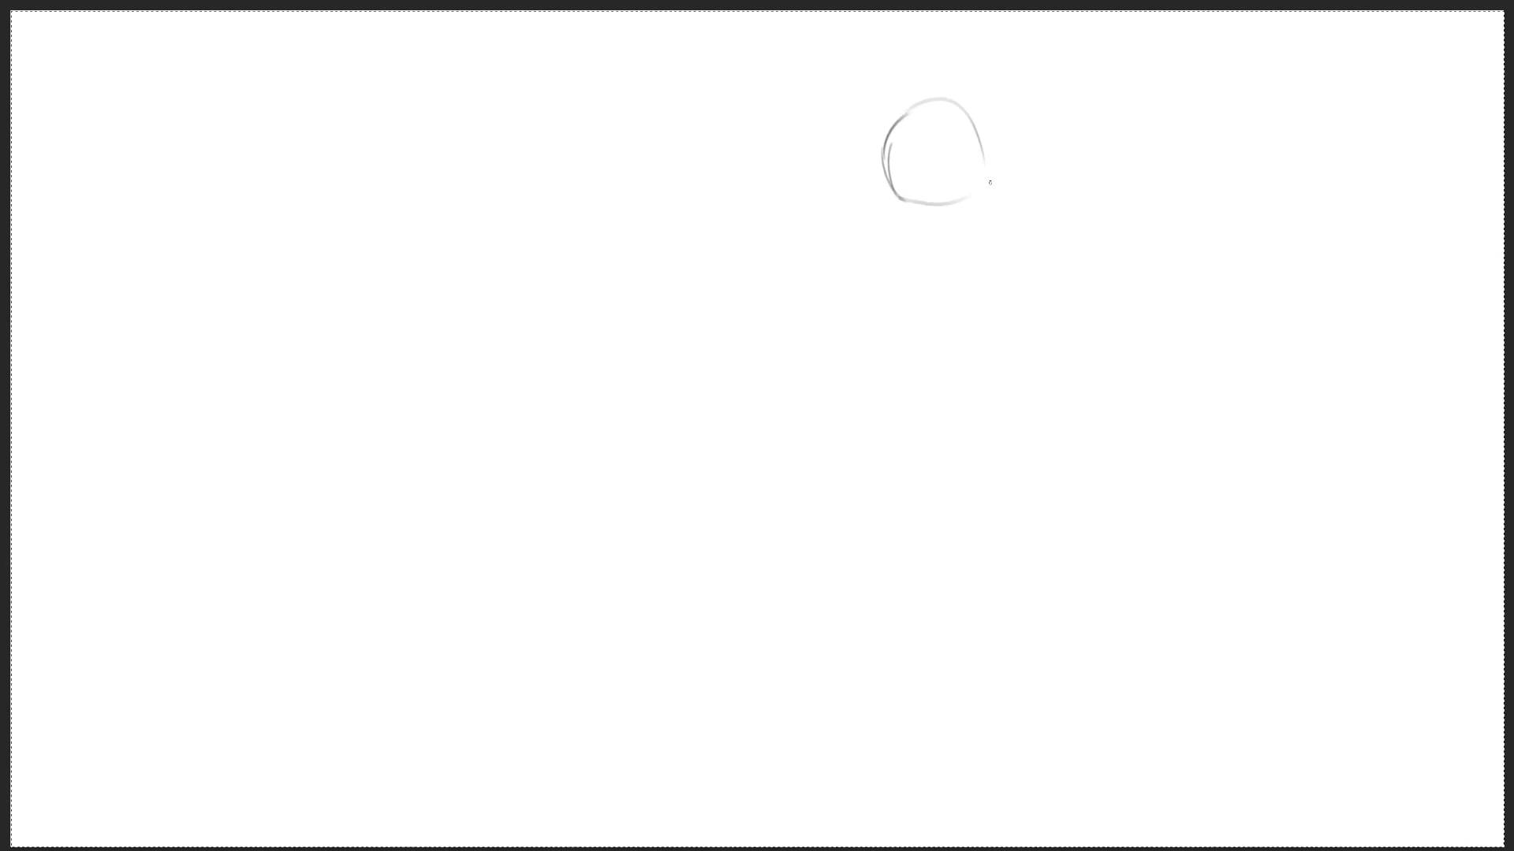
mouse_move(994, 144)
mouse_down()
mouse_move(1025, 181)
mouse_move(929, 76)
mouse_move(1023, 135)
mouse_move(1025, 167)
mouse_up()
drag(1027, 75, 1041, 167)
mouse_move(901, 76)
mouse_down()
mouse_move(870, 118)
mouse_move(903, 101)
mouse_up()
mouse_move(894, 157)
mouse_down()
mouse_move(843, 154)
mouse_move(887, 233)
mouse_move(930, 237)
mouse_up()
- Sketch the neck lines, chin, and a long line down the body
mouse_move(1007, 207)
mouse_down()
mouse_move(958, 256)
mouse_move(930, 234)
mouse_up()
drag(1011, 207, 953, 279)
mouse_move(921, 225)
mouse_down()
mouse_move(942, 241)
mouse_move(967, 217)
mouse_up()
mouse_move(904, 195)
mouse_down()
mouse_move(956, 205)
mouse_move(1034, 179)
mouse_up()
drag(961, 266, 936, 284)
drag(1024, 227, 958, 386)
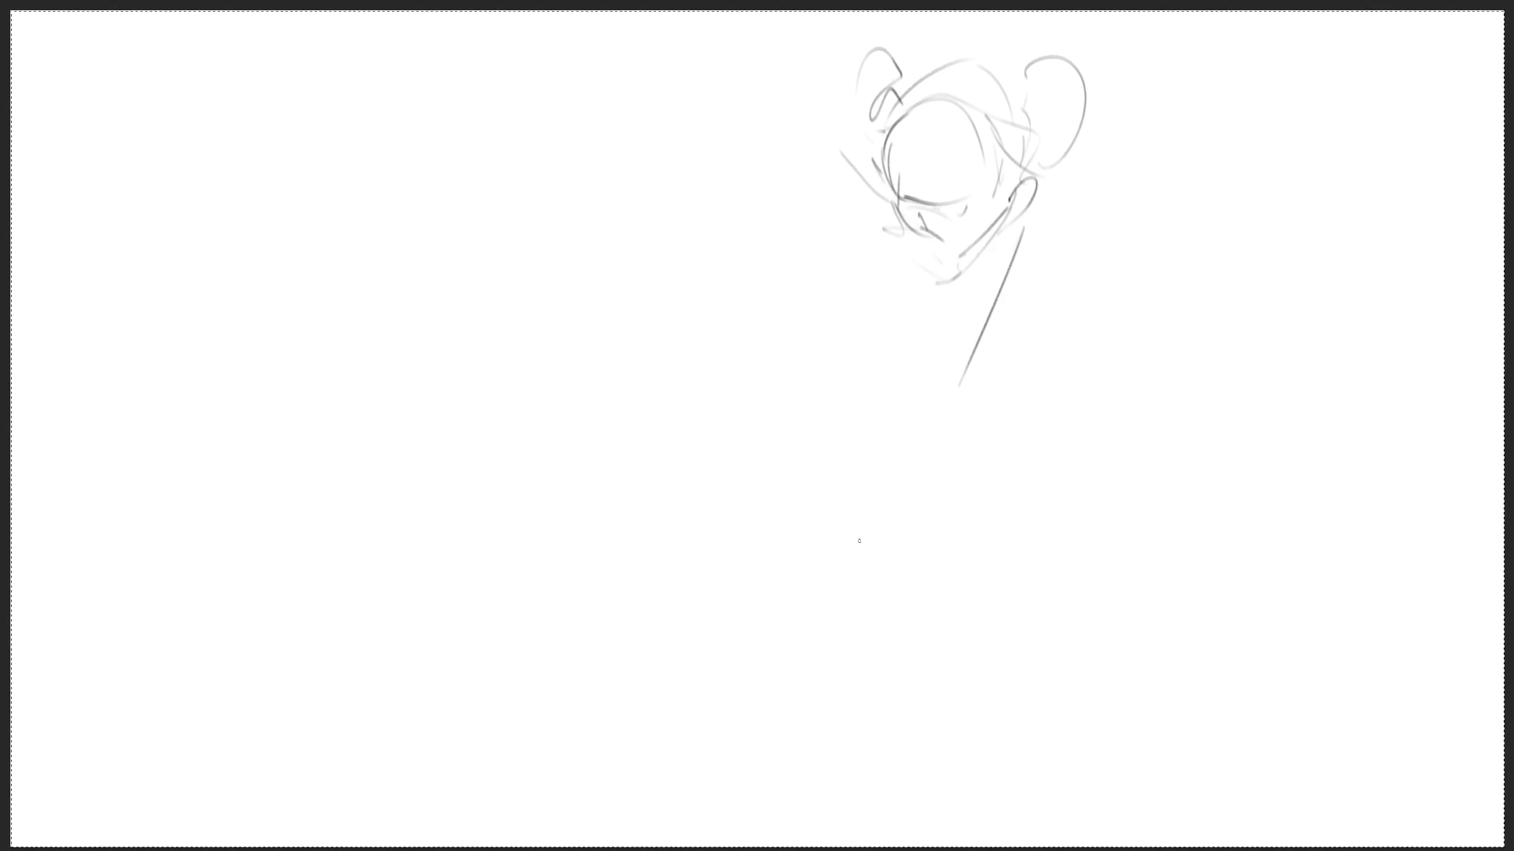
- Sketch the torso's left side, collar lines, and a long torso curve
mouse_move(877, 254)
mouse_down()
mouse_move(867, 323)
mouse_move(893, 419)
mouse_move(901, 385)
mouse_move(929, 366)
mouse_up()
drag(991, 244, 943, 319)
mouse_move(984, 237)
mouse_down()
mouse_move(951, 262)
mouse_move(974, 253)
mouse_up()
drag(988, 246, 916, 359)
drag(963, 287, 982, 339)
mouse_move(919, 392)
mouse_down()
mouse_move(966, 366)
mouse_move(1012, 248)
mouse_move(945, 403)
mouse_move(1140, 334)
mouse_up()
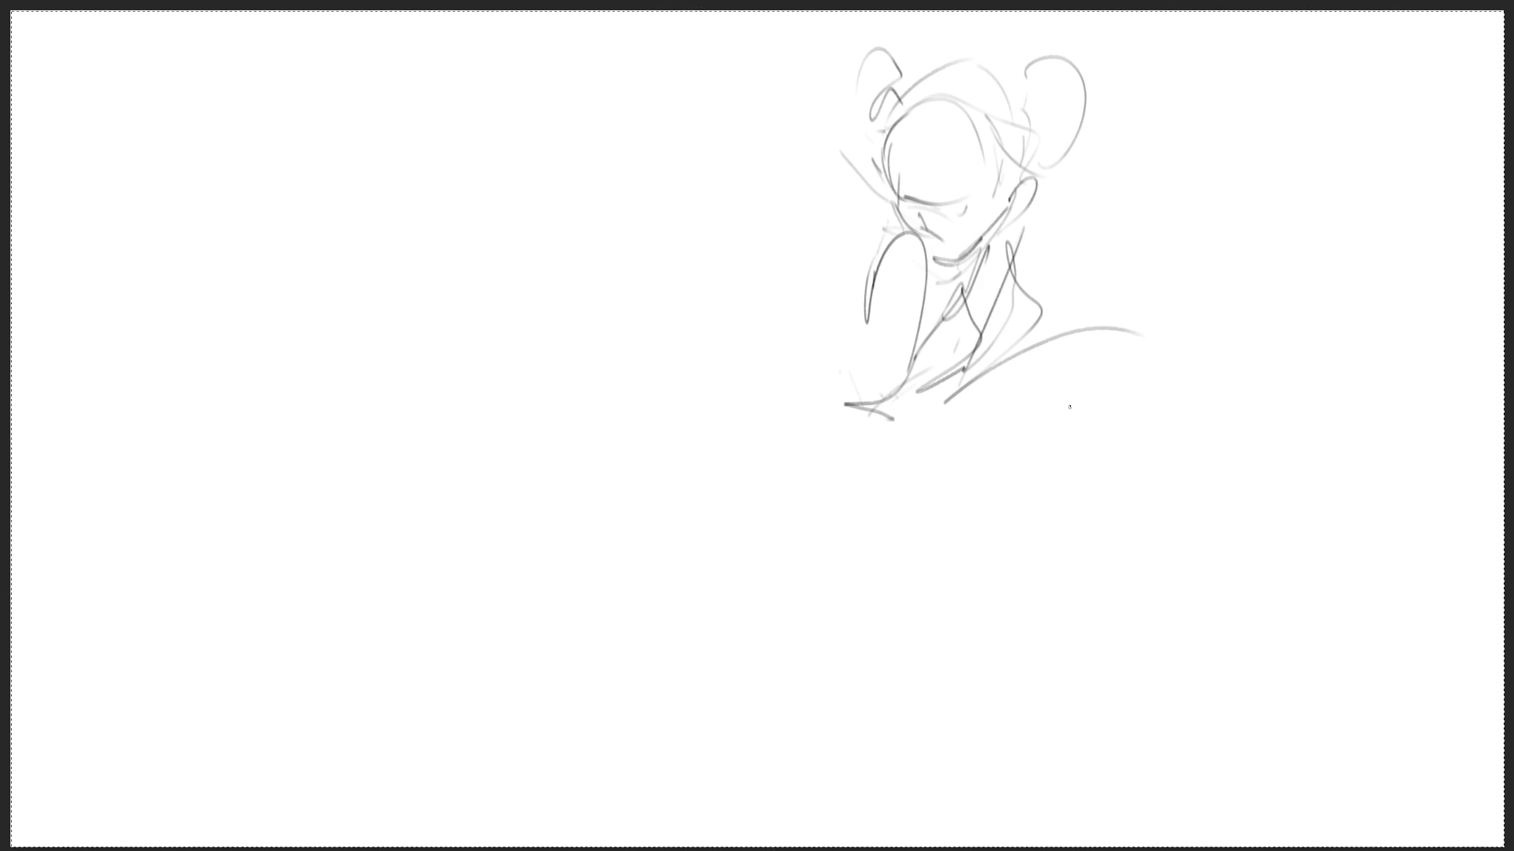
- Add the torso bottom and right side, darken the right bun, and curve a stroke left of the face
mouse_move(850, 430)
mouse_down()
mouse_move(986, 416)
mouse_move(1009, 394)
mouse_up()
mouse_move(1008, 403)
mouse_down()
mouse_move(1029, 408)
mouse_move(1004, 416)
mouse_up()
mouse_move(1009, 235)
mouse_down()
mouse_move(1051, 325)
mouse_move(1051, 278)
mouse_move(1049, 348)
mouse_move(1088, 356)
mouse_move(1055, 254)
mouse_up()
mouse_move(1014, 231)
mouse_down()
mouse_move(1058, 258)
mouse_move(1053, 348)
mouse_up()
drag(1012, 378, 1000, 396)
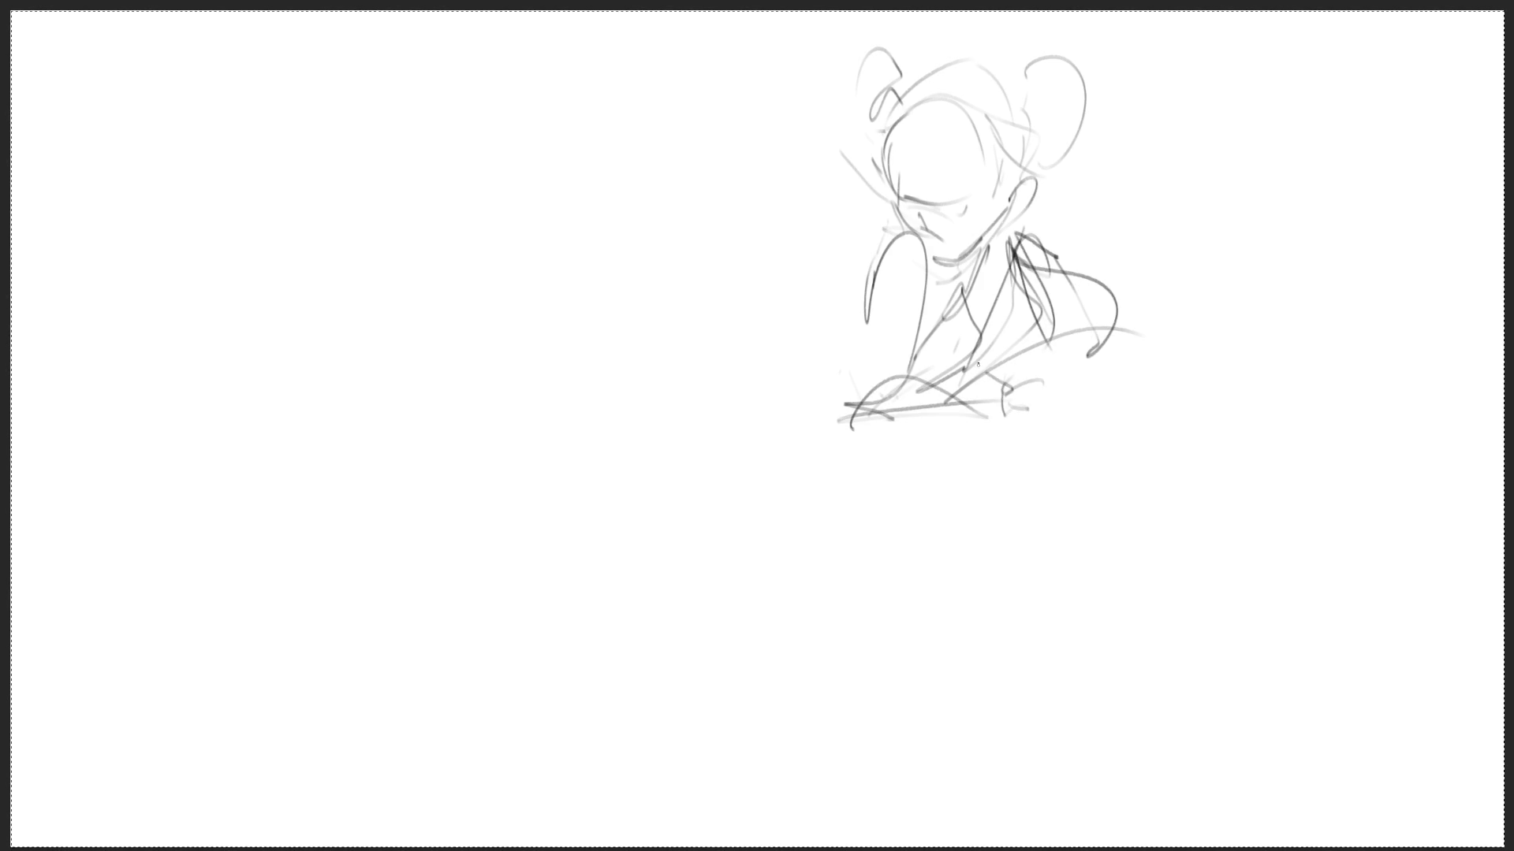
drag(1029, 180, 1011, 203)
mouse_move(874, 159)
mouse_down()
mouse_move(889, 190)
mouse_move(827, 208)
mouse_move(881, 226)
mouse_move(880, 447)
mouse_move(918, 522)
mouse_move(921, 596)
mouse_move(954, 564)
mouse_up()
- Sketch the hips with diagonal lines and long leg lines down the right
drag(996, 496, 935, 578)
drag(849, 477, 935, 576)
drag(922, 523, 928, 576)
drag(849, 478, 992, 527)
drag(1001, 487, 997, 548)
mouse_move(1012, 423)
mouse_down()
mouse_move(1022, 604)
mouse_move(980, 726)
mouse_move(890, 765)
mouse_up()
mouse_move(1006, 737)
mouse_down()
mouse_move(978, 757)
mouse_move(1006, 737)
mouse_up()
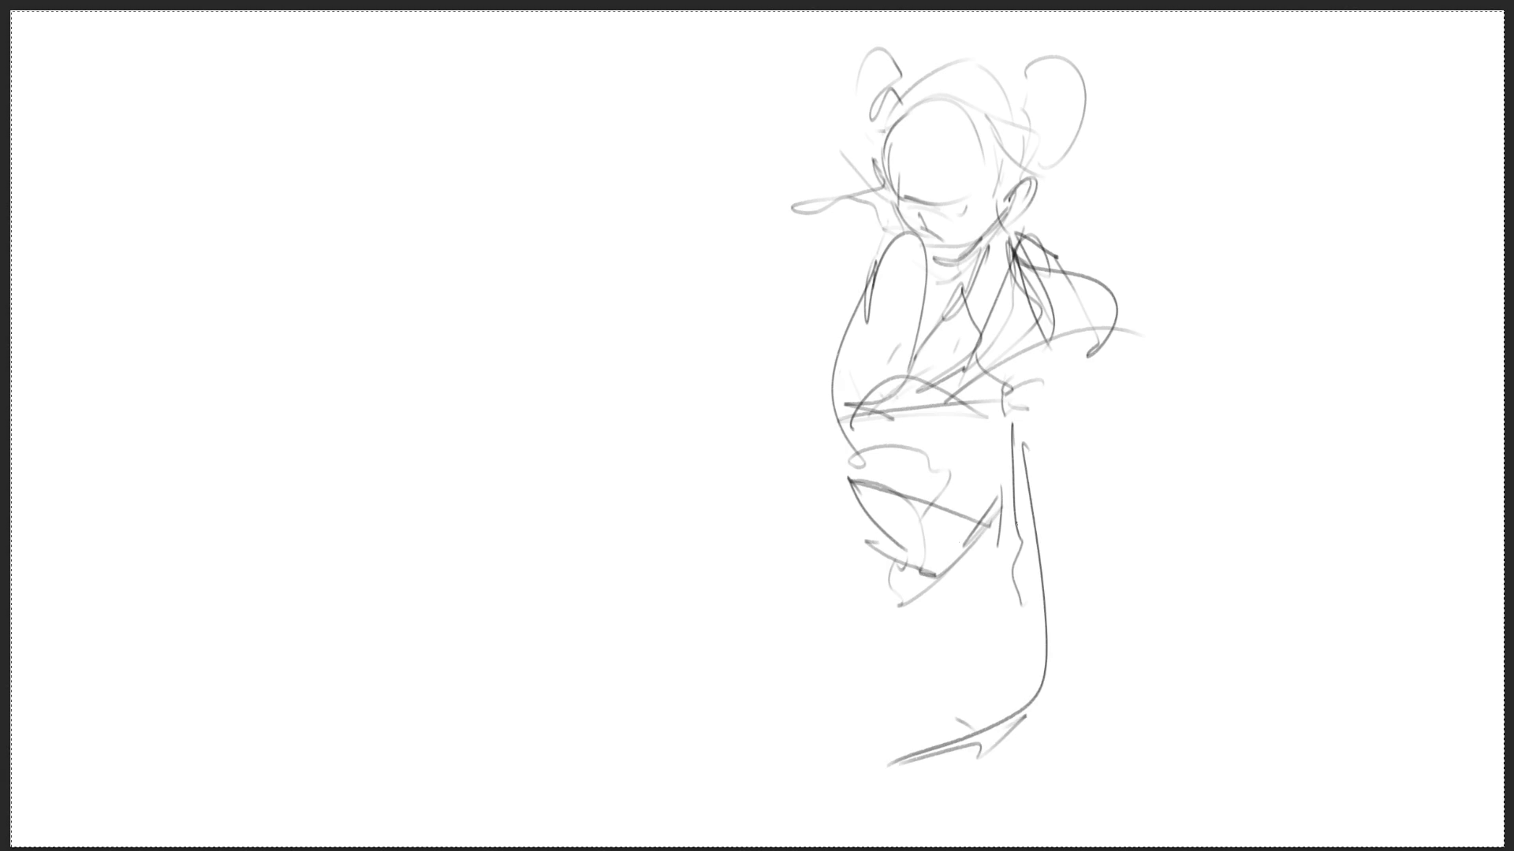
- Draw the left leg contour, the right leg's long curve, and the lower leg with a foot
drag(850, 473, 859, 578)
drag(992, 533, 824, 700)
mouse_move(825, 515)
mouse_down()
mouse_move(820, 692)
mouse_move(972, 613)
mouse_up()
drag(963, 561, 981, 614)
mouse_move(997, 505)
mouse_down()
mouse_move(1055, 631)
mouse_move(1016, 719)
mouse_up()
mouse_move(962, 617)
mouse_down()
mouse_move(1055, 801)
mouse_move(1056, 623)
mouse_move(1021, 441)
mouse_up()
- Add a shoulder diagonal and collar strokes, and draw the cape flowing off the shoulder
drag(923, 287, 849, 347)
mouse_move(904, 236)
mouse_down()
mouse_move(924, 285)
mouse_move(905, 252)
mouse_up()
mouse_move(874, 285)
mouse_down()
mouse_move(996, 240)
mouse_move(922, 312)
mouse_up()
drag(883, 249, 771, 498)
mouse_move(849, 344)
mouse_down()
mouse_move(549, 456)
mouse_move(661, 654)
mouse_up()
- Sketch the cape flowing off the shoulder, darken the mouth and the head's left side
mouse_move(661, 653)
mouse_down()
mouse_move(671, 583)
mouse_move(781, 506)
mouse_up()
drag(635, 612, 817, 481)
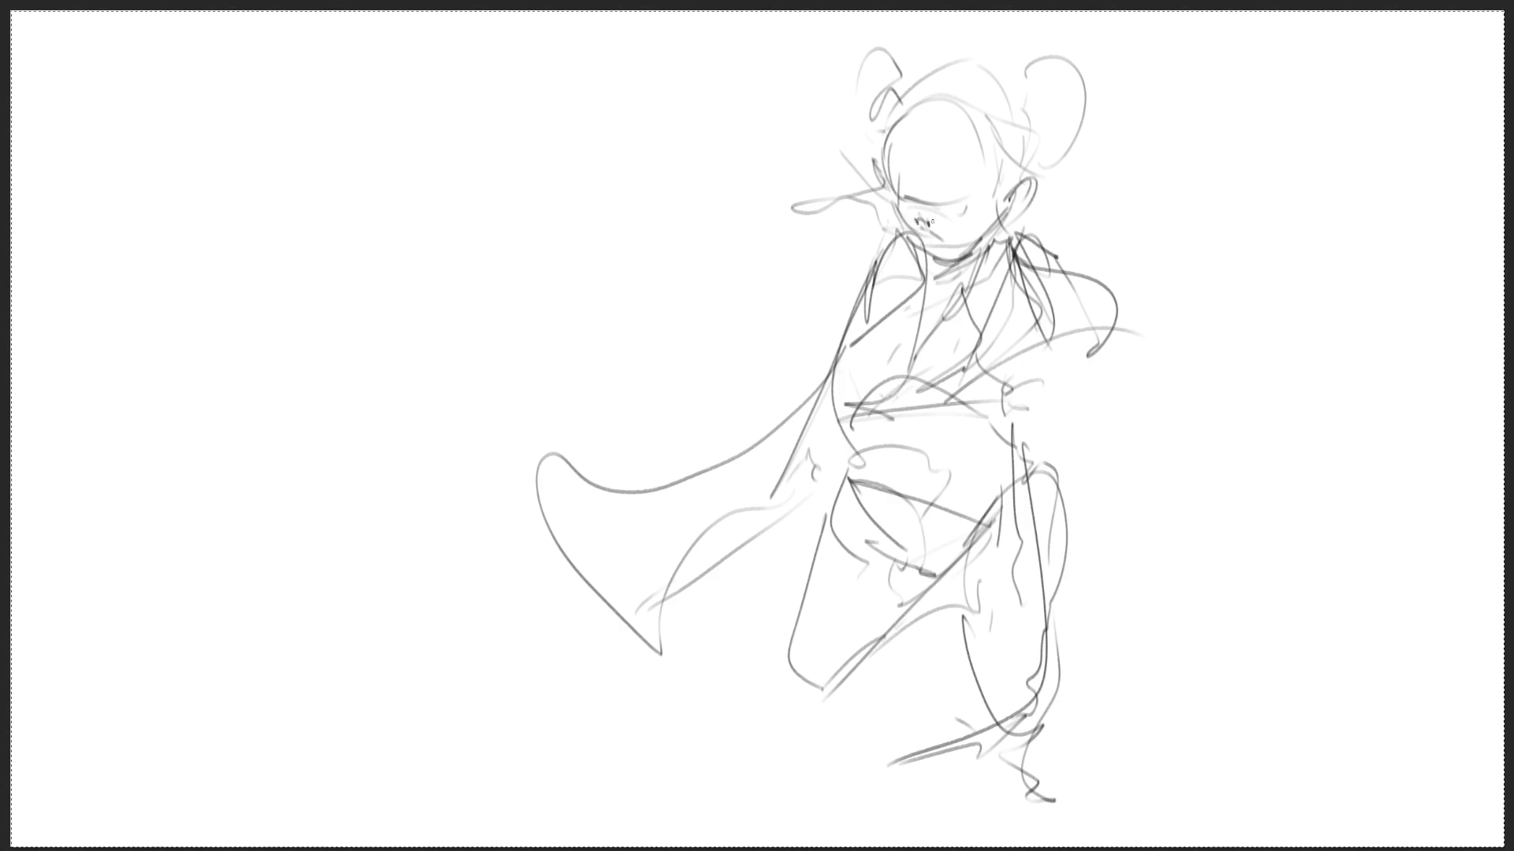
mouse_move(919, 223)
mouse_down()
mouse_move(973, 202)
mouse_move(926, 191)
mouse_up()
drag(899, 117, 895, 179)
- Outline the top and right of the head, add bangs, and undo a trial curly strand
mouse_move(891, 127)
mouse_down()
mouse_move(946, 88)
mouse_move(990, 157)
mouse_move(922, 181)
mouse_move(976, 193)
mouse_up()
drag(986, 162, 990, 177)
mouse_move(983, 120)
mouse_down()
mouse_move(1008, 178)
mouse_move(1038, 169)
mouse_move(1011, 233)
mouse_move(1085, 212)
mouse_up()
mouse_move(883, 177)
mouse_down()
mouse_move(816, 201)
mouse_move(880, 176)
mouse_move(835, 201)
mouse_move(887, 204)
mouse_up()
key(ctrl+z)
key(ctrl+z)
key(ctrl+z)
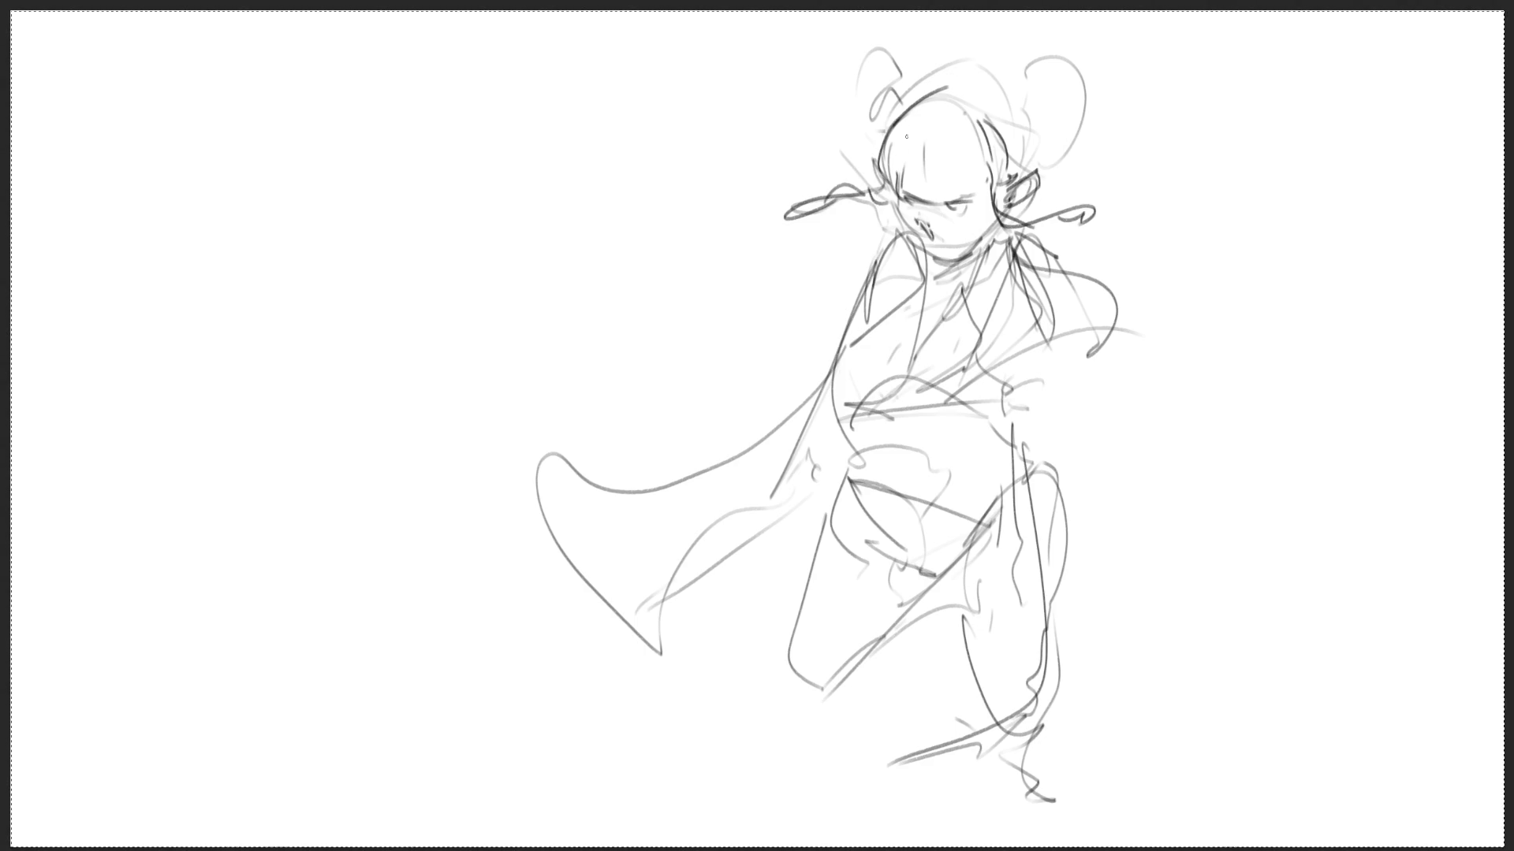
- Darken the head top, then outline and hatch both hair buns with curls
drag(925, 103, 907, 77)
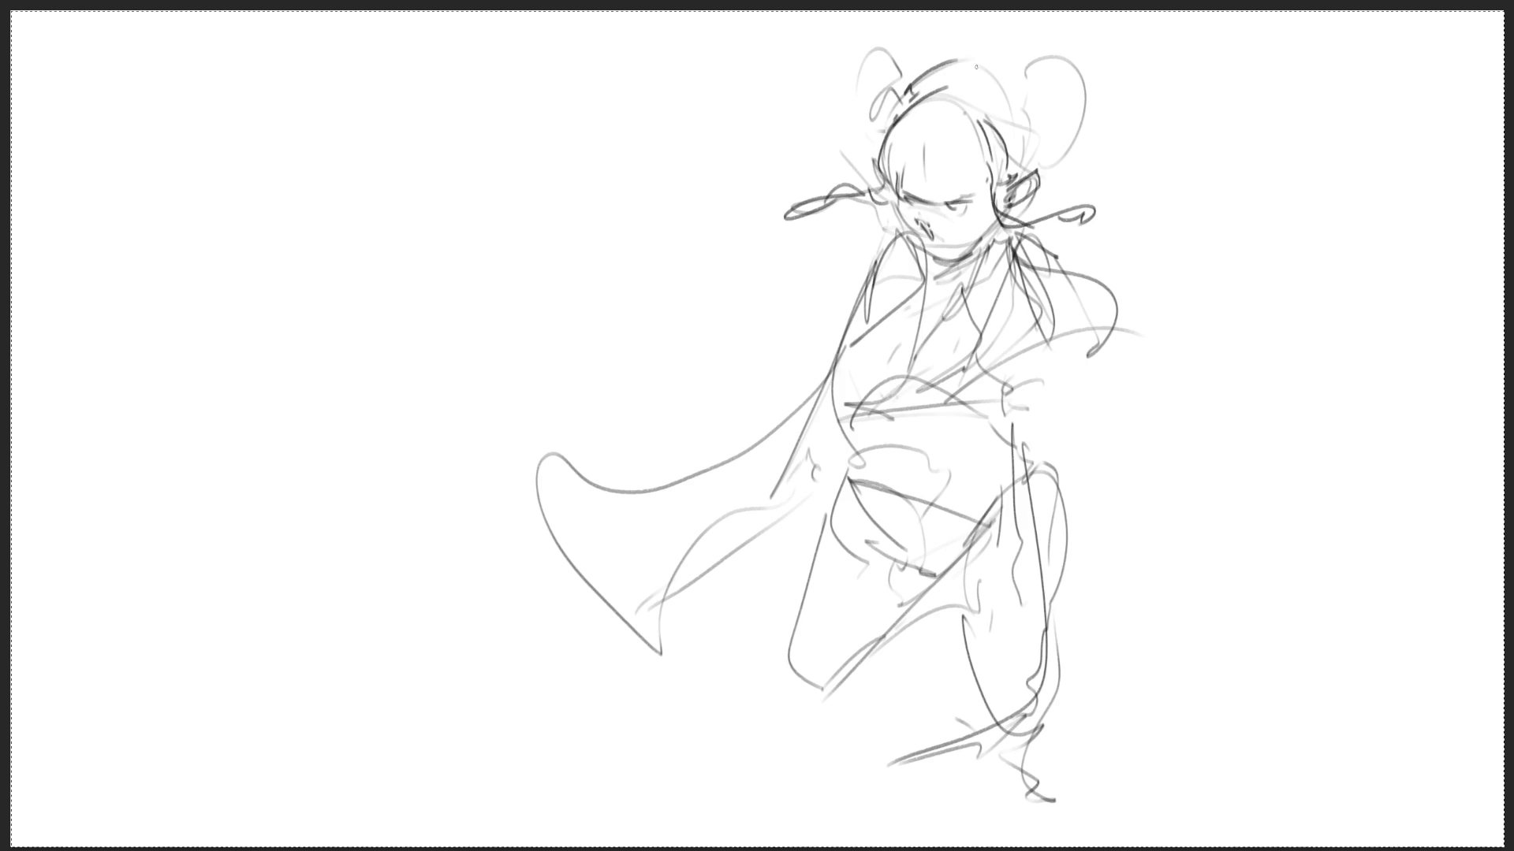
mouse_move(1044, 151)
mouse_down()
mouse_move(1028, 74)
mouse_move(1098, 152)
mouse_move(1052, 167)
mouse_up()
drag(1058, 76, 1068, 133)
mouse_move(1041, 146)
mouse_down()
mouse_move(1084, 129)
mouse_move(1096, 143)
mouse_up()
drag(1071, 160, 1090, 147)
mouse_move(883, 109)
mouse_down()
mouse_move(836, 135)
mouse_move(878, 136)
mouse_up()
drag(906, 77, 883, 103)
drag(883, 101, 873, 111)
mouse_move(978, 88)
mouse_down()
mouse_move(958, 111)
mouse_move(1033, 147)
mouse_up()
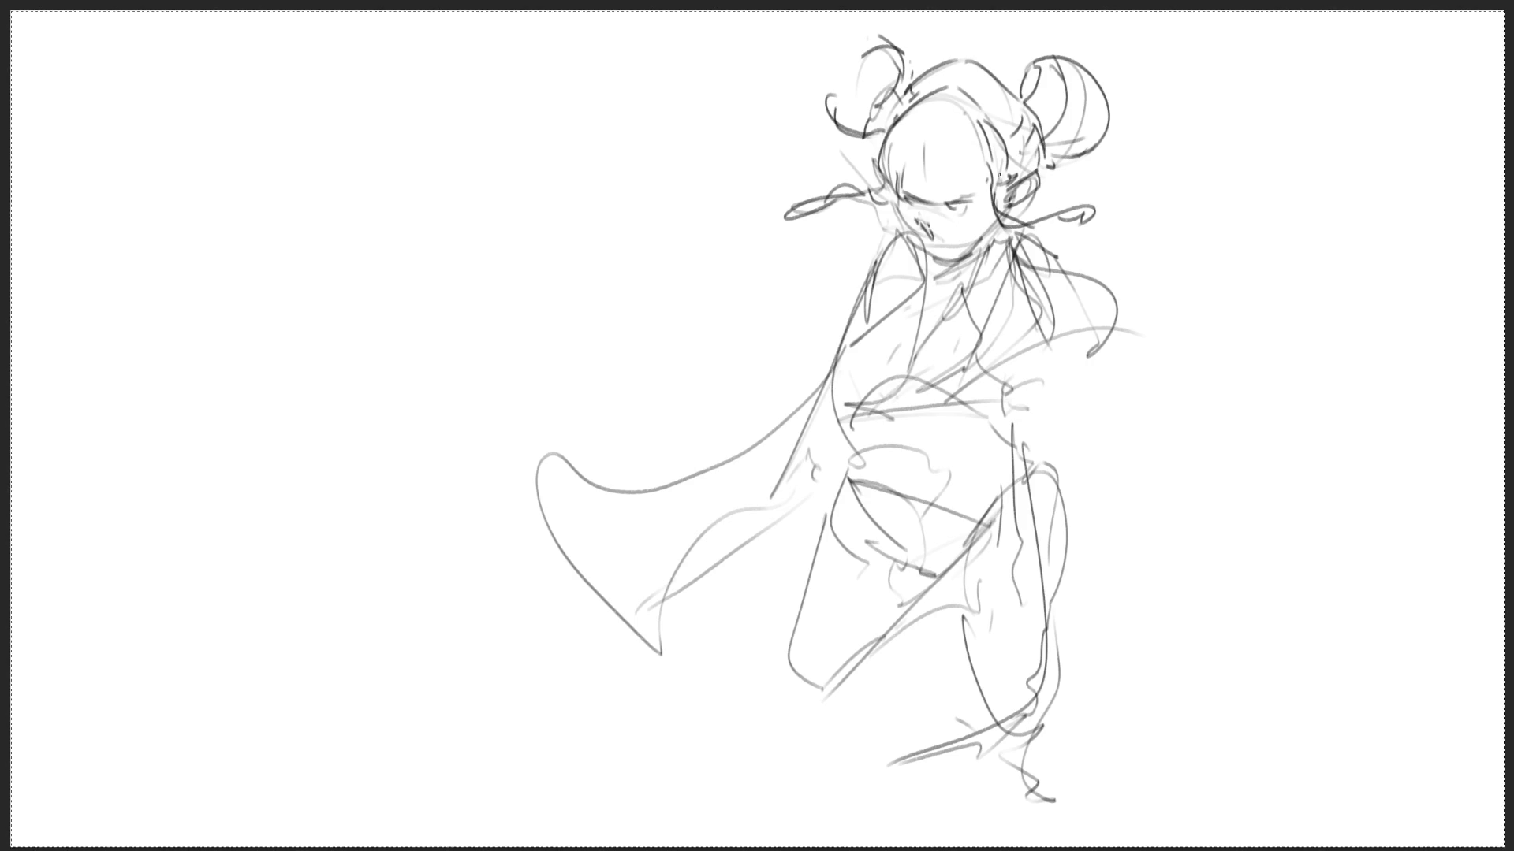
- Draw the V collar, darken the jaw and chin, and add a collar loop at the neck
drag(877, 210, 850, 267)
mouse_move(850, 269)
mouse_down()
mouse_move(881, 249)
mouse_move(949, 277)
mouse_move(997, 240)
mouse_up()
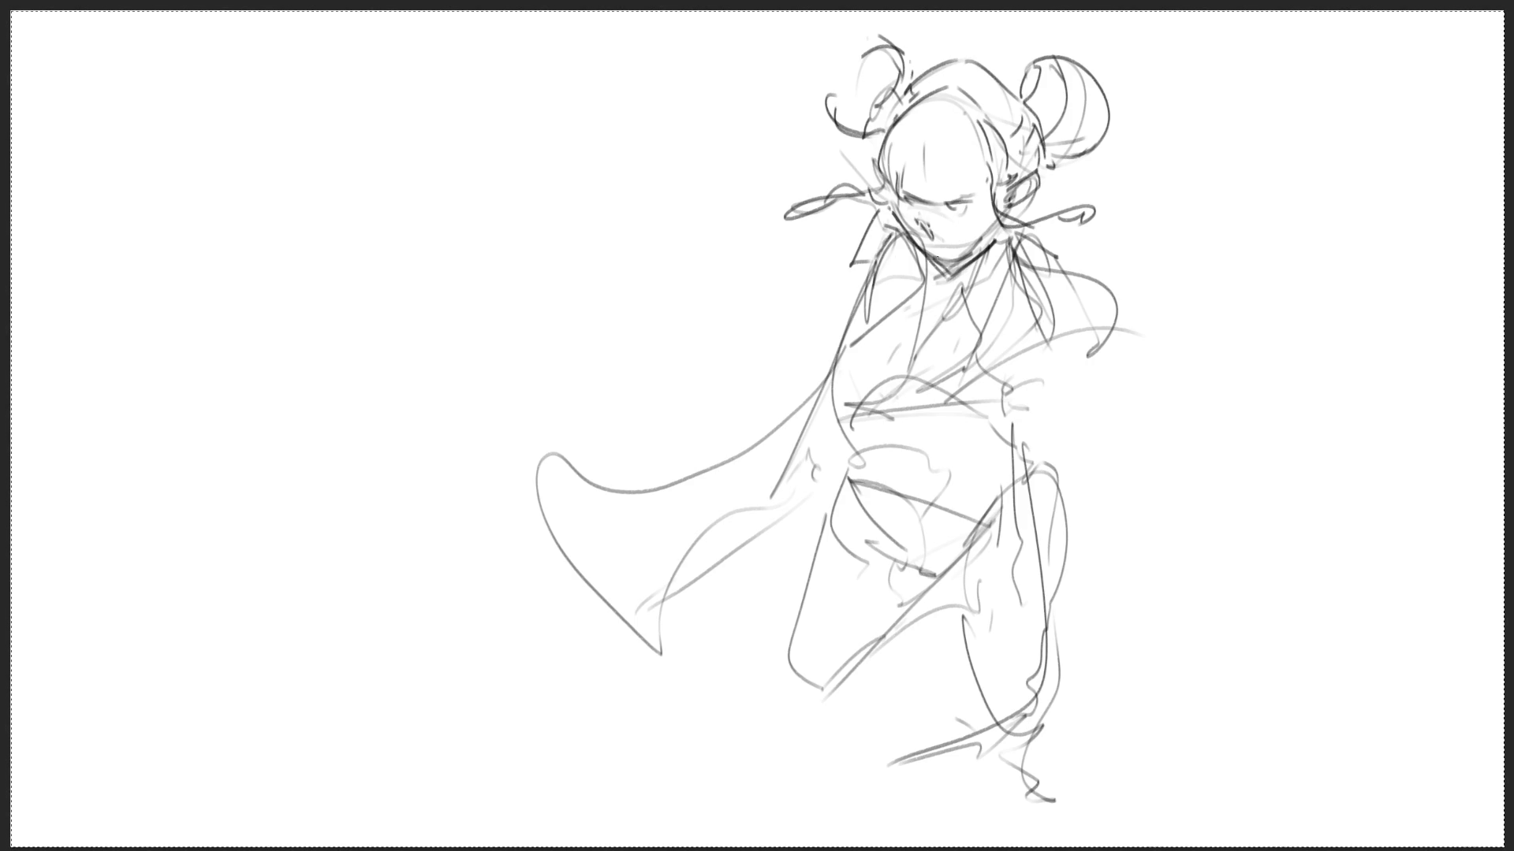
mouse_move(896, 205)
mouse_down()
mouse_move(932, 252)
mouse_move(970, 245)
mouse_move(1003, 204)
mouse_move(974, 249)
mouse_move(930, 263)
mouse_move(967, 252)
mouse_move(950, 282)
mouse_up()
drag(999, 233, 943, 280)
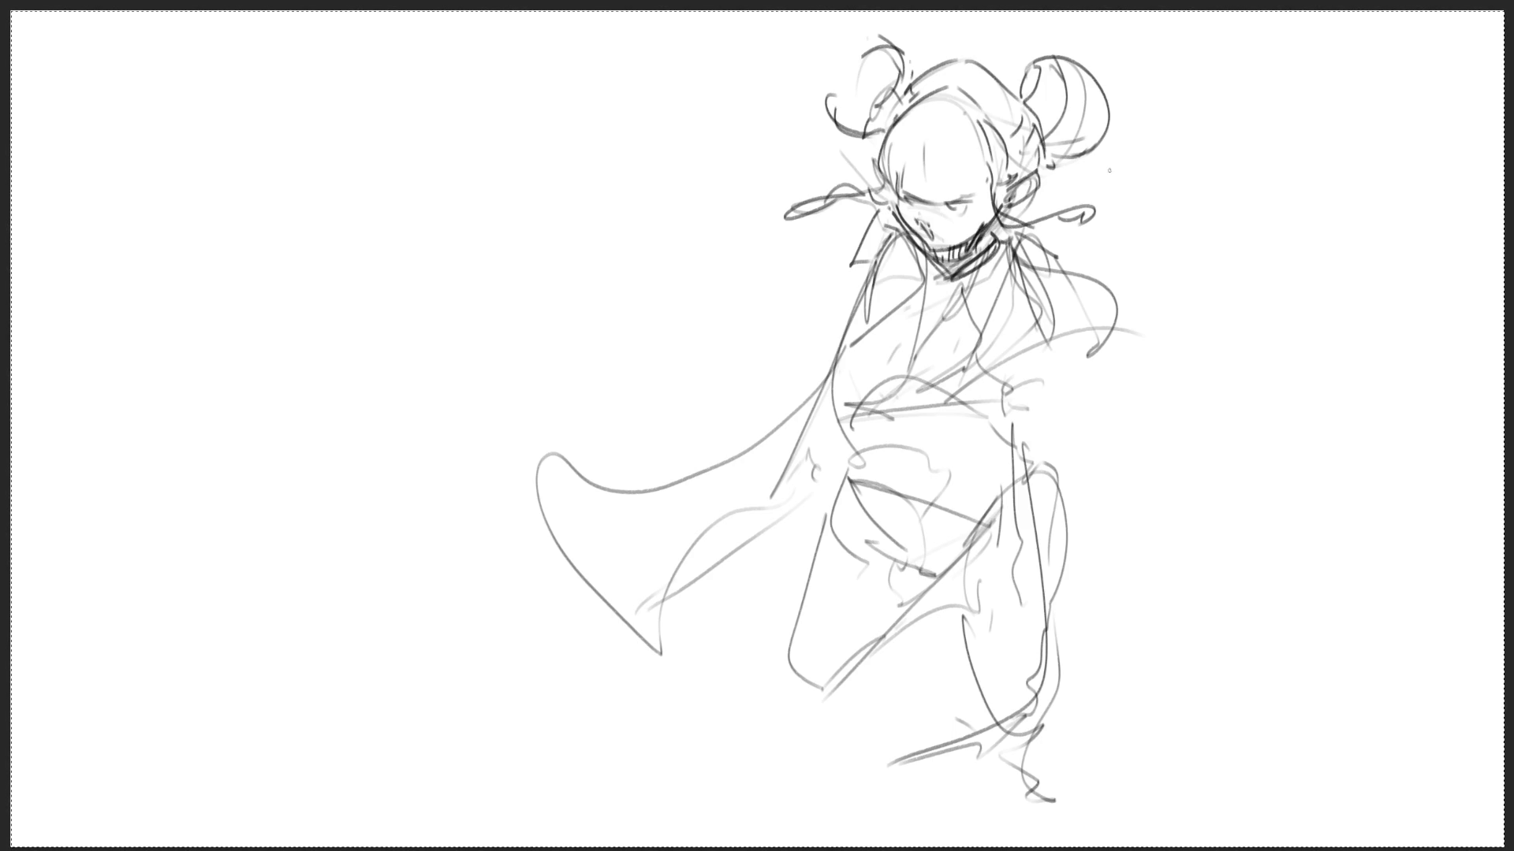
drag(1017, 241, 1019, 264)
mouse_move(1015, 253)
mouse_down()
mouse_move(986, 276)
mouse_move(1043, 262)
mouse_up()
mouse_move(1040, 257)
mouse_down()
mouse_move(1051, 241)
mouse_move(1066, 256)
mouse_move(1061, 364)
mouse_move(1077, 369)
mouse_up()
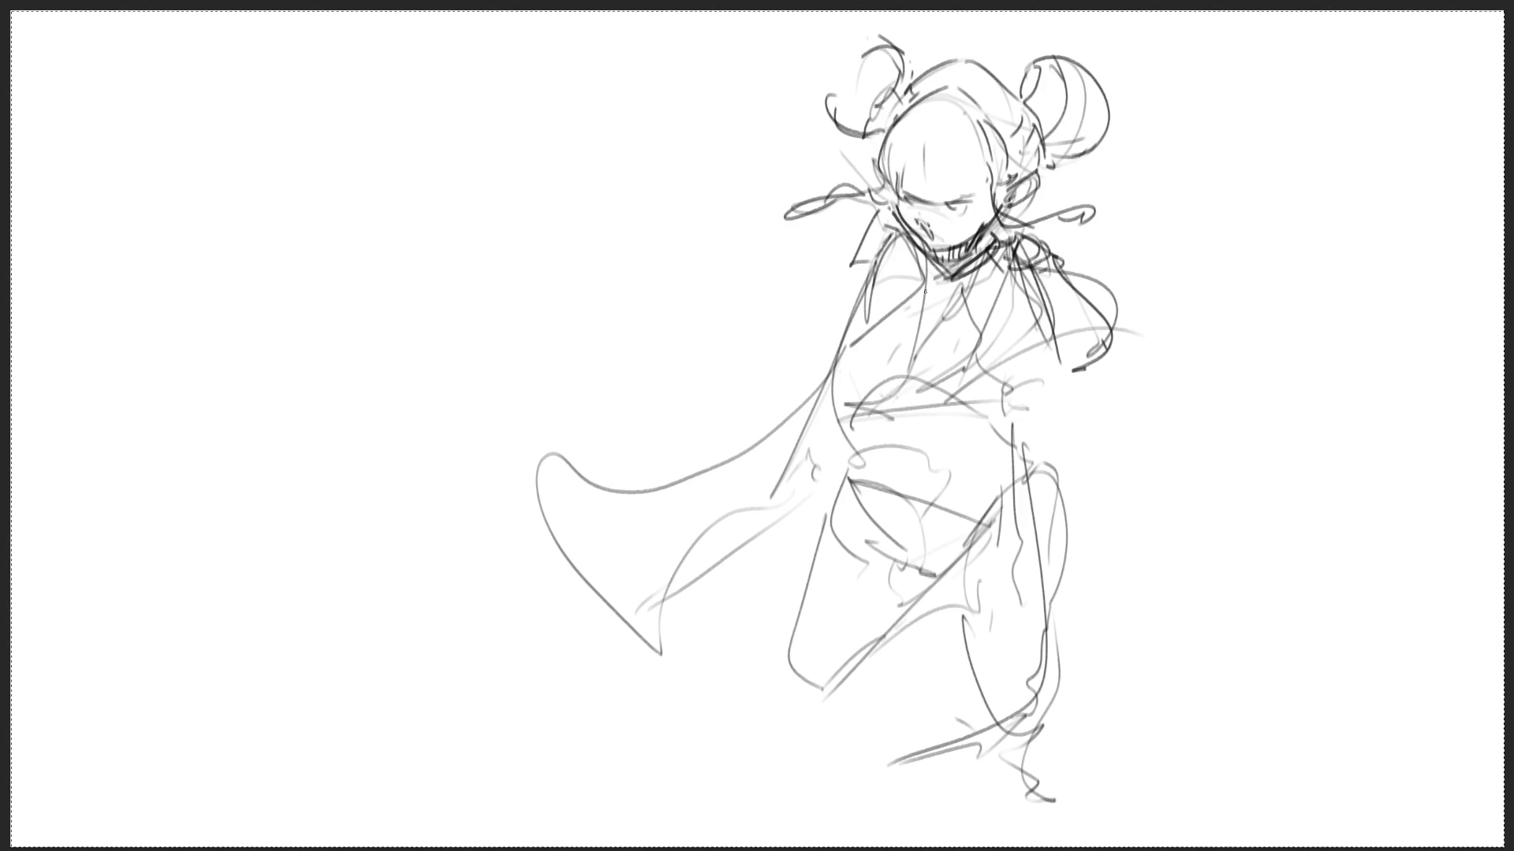
- Draw the torso lines running down from the collar to the waist
mouse_move(929, 279)
mouse_down()
mouse_move(823, 362)
mouse_move(951, 275)
mouse_up()
drag(887, 235, 818, 359)
mouse_move(927, 286)
mouse_down()
mouse_move(907, 365)
mouse_move(853, 422)
mouse_up()
mouse_move(905, 367)
mouse_down()
mouse_move(879, 389)
mouse_move(1028, 406)
mouse_up()
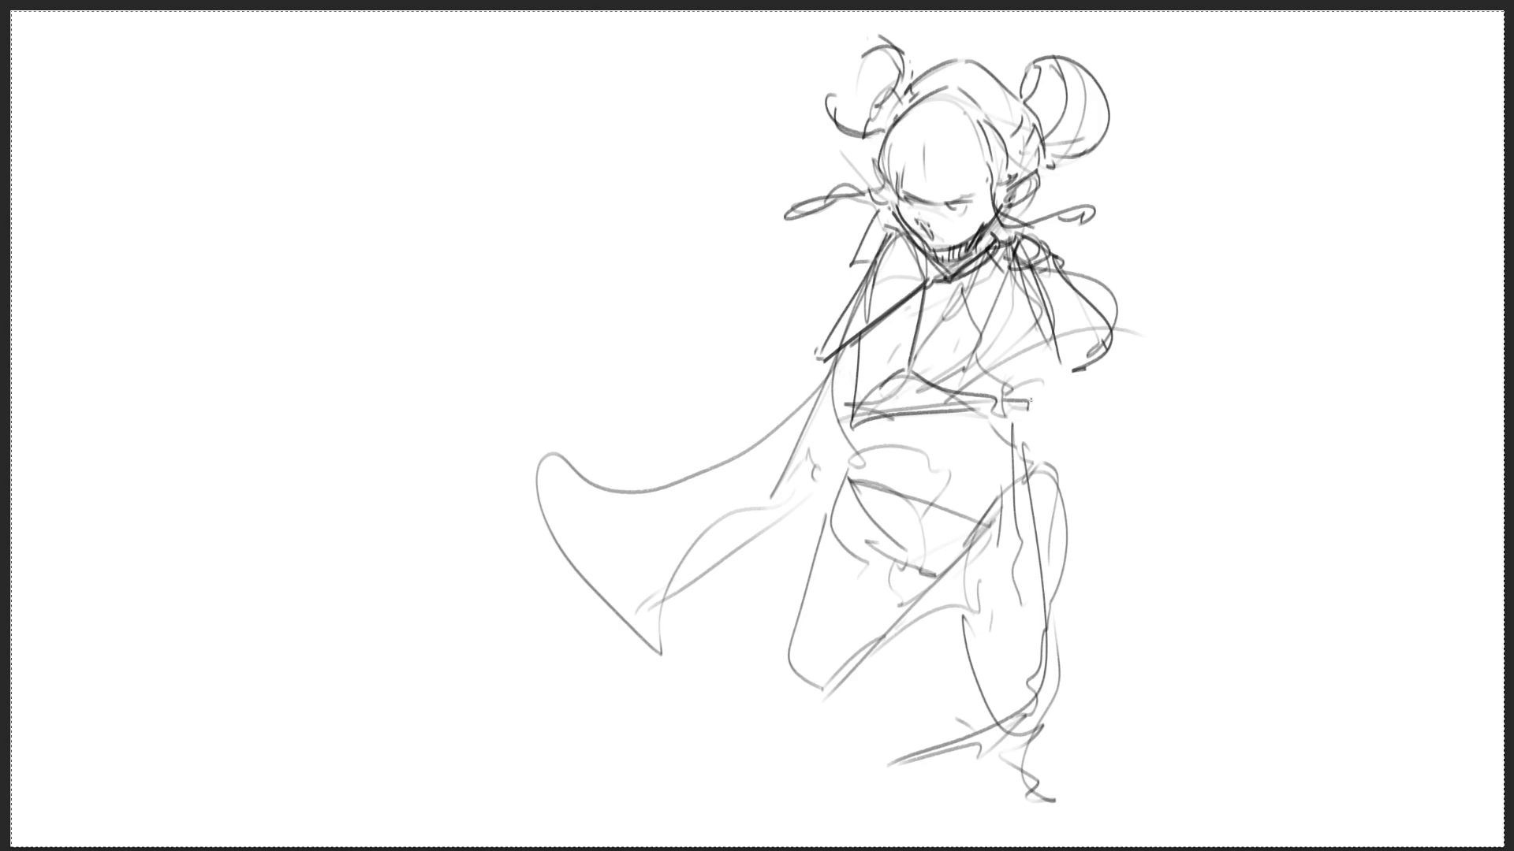
mouse_move(938, 285)
mouse_down()
mouse_move(966, 273)
mouse_move(968, 377)
mouse_move(930, 388)
mouse_up()
mouse_move(945, 278)
mouse_down()
mouse_move(908, 356)
mouse_move(934, 304)
mouse_up()
mouse_move(950, 311)
mouse_down()
mouse_move(840, 391)
mouse_move(851, 453)
mouse_move(902, 435)
mouse_up()
- Mark the waist, navel and abdomen, and draw both leg lines from the hips
drag(956, 375, 963, 467)
drag(863, 470, 881, 495)
drag(962, 418, 974, 477)
drag(972, 473, 992, 544)
mouse_move(962, 413)
mouse_down()
mouse_move(992, 456)
mouse_move(1053, 687)
mouse_move(1026, 503)
mouse_move(1061, 712)
mouse_up()
mouse_move(864, 435)
mouse_down()
mouse_move(931, 544)
mouse_move(955, 557)
mouse_up()
drag(985, 528, 968, 556)
mouse_move(855, 451)
mouse_down()
mouse_move(800, 682)
mouse_move(946, 554)
mouse_up()
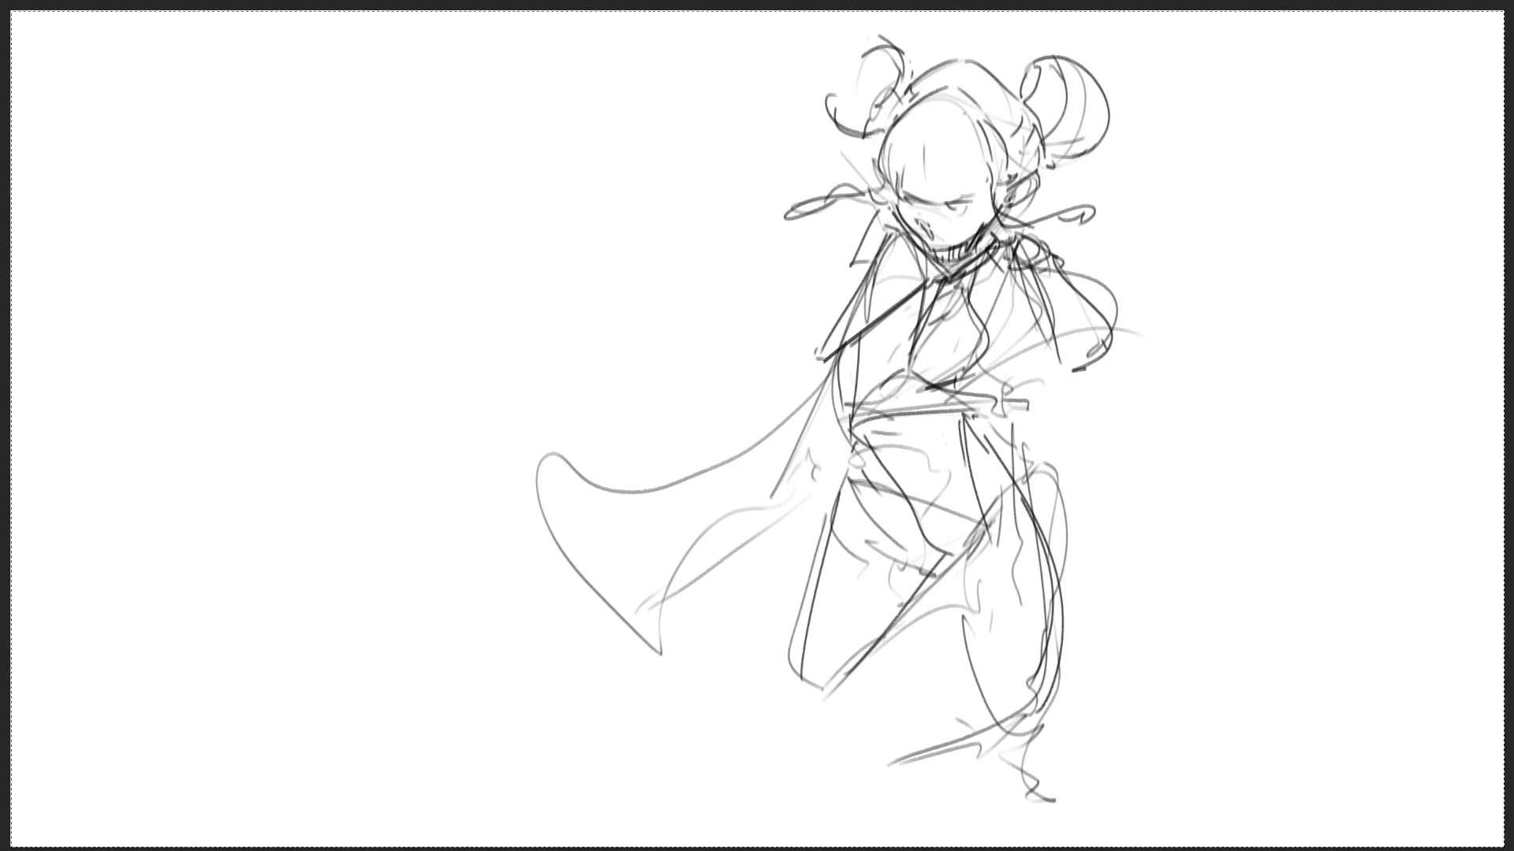
- Redraw the cape sweeping further left with hatching, and add eyebrows
drag(824, 356, 783, 512)
mouse_move(813, 396)
mouse_down()
mouse_move(778, 543)
mouse_move(648, 447)
mouse_move(619, 606)
mouse_move(790, 544)
mouse_move(772, 553)
mouse_up()
drag(753, 579, 774, 569)
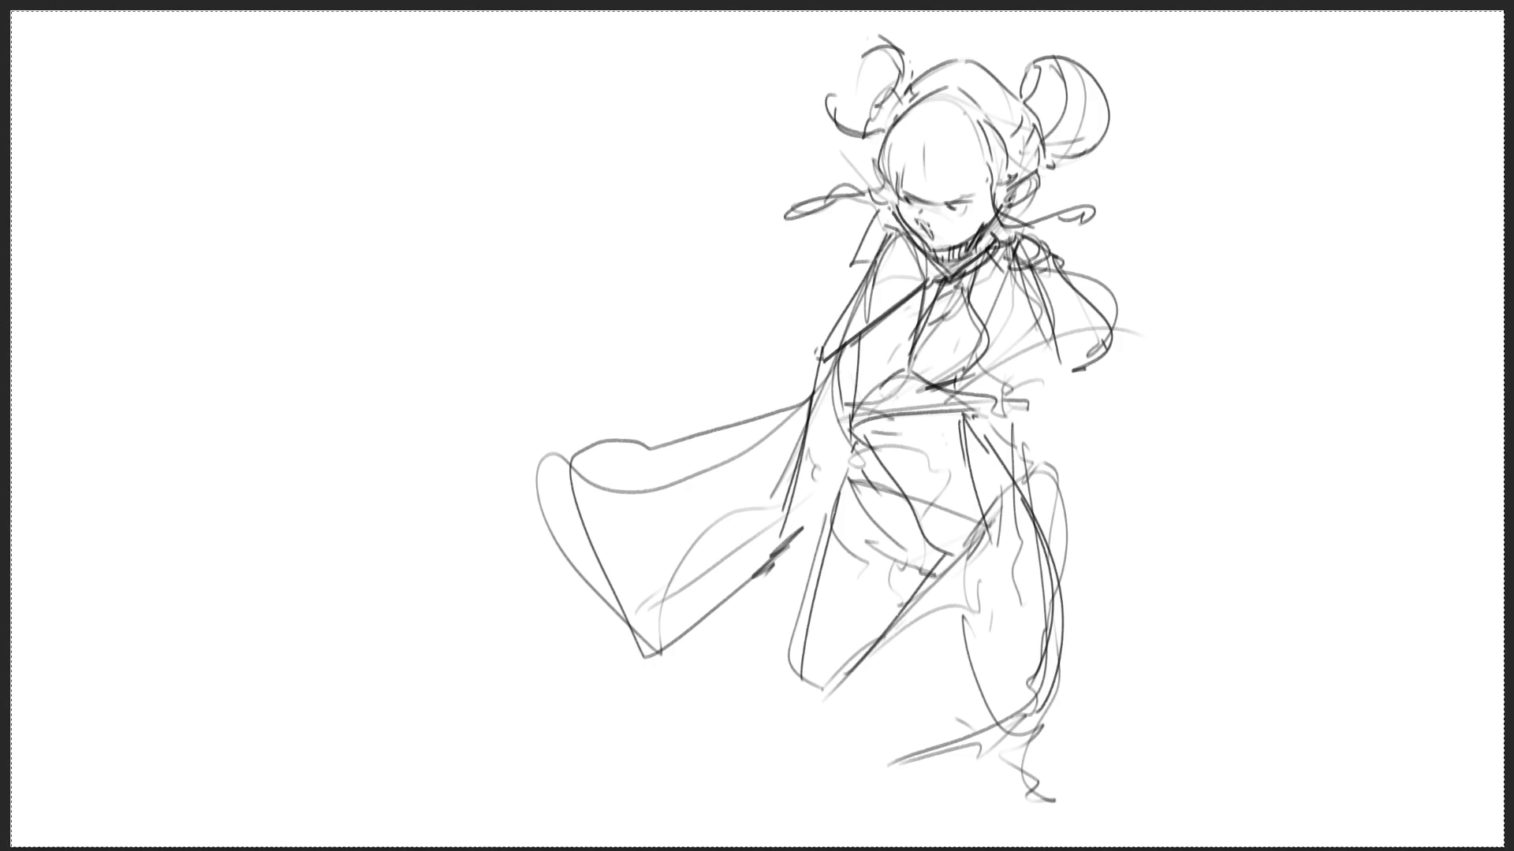
drag(898, 183, 954, 182)
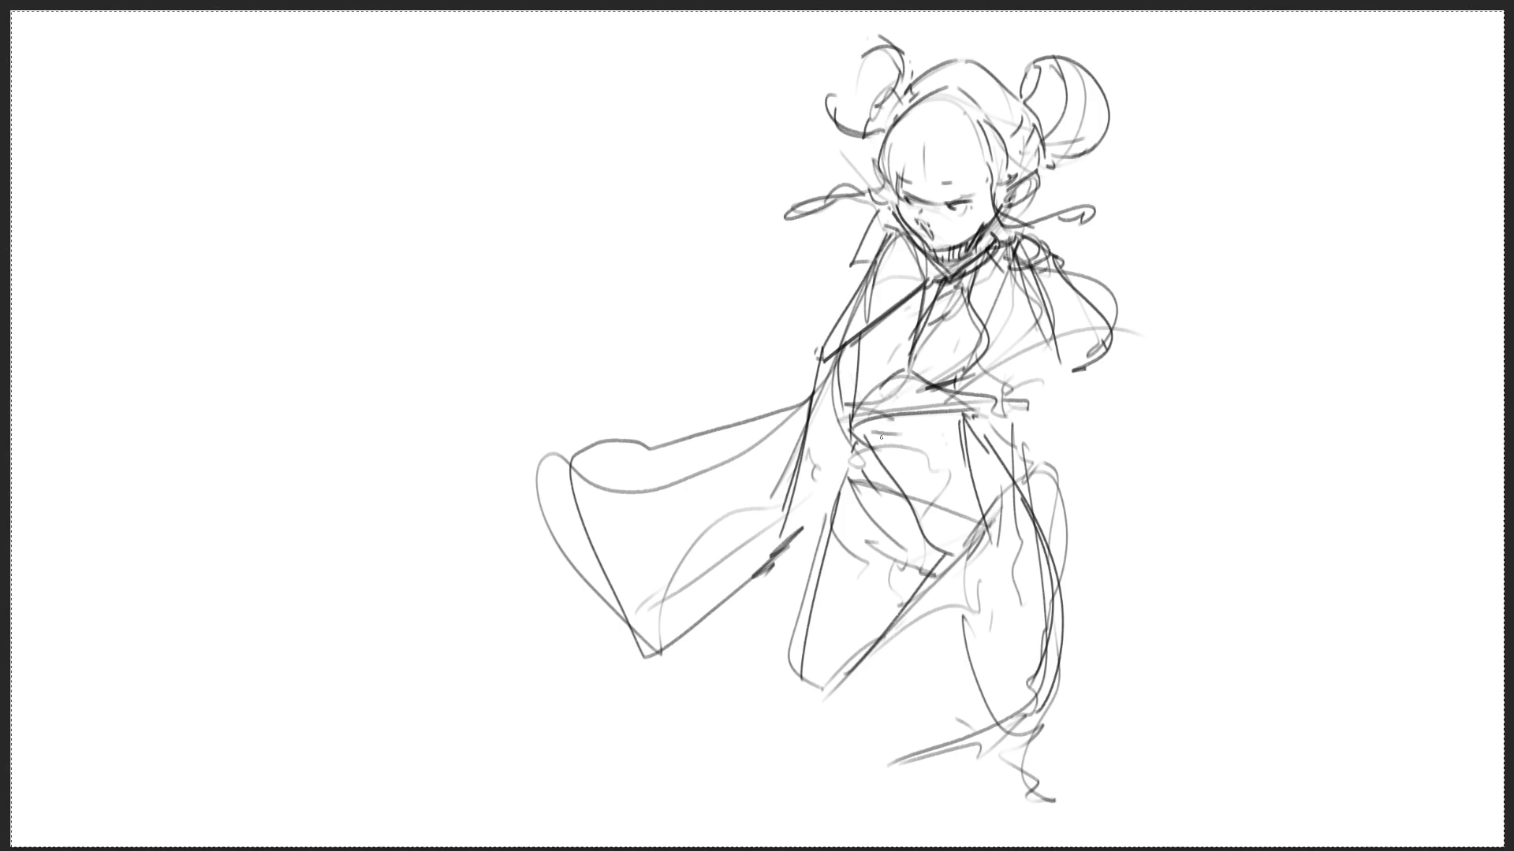
- Add curves and diagonals down the lower body and both legs
drag(865, 426, 952, 567)
mouse_move(954, 426)
mouse_down()
mouse_move(968, 477)
mouse_move(958, 579)
mouse_move(990, 524)
mouse_up()
drag(1013, 464, 1039, 506)
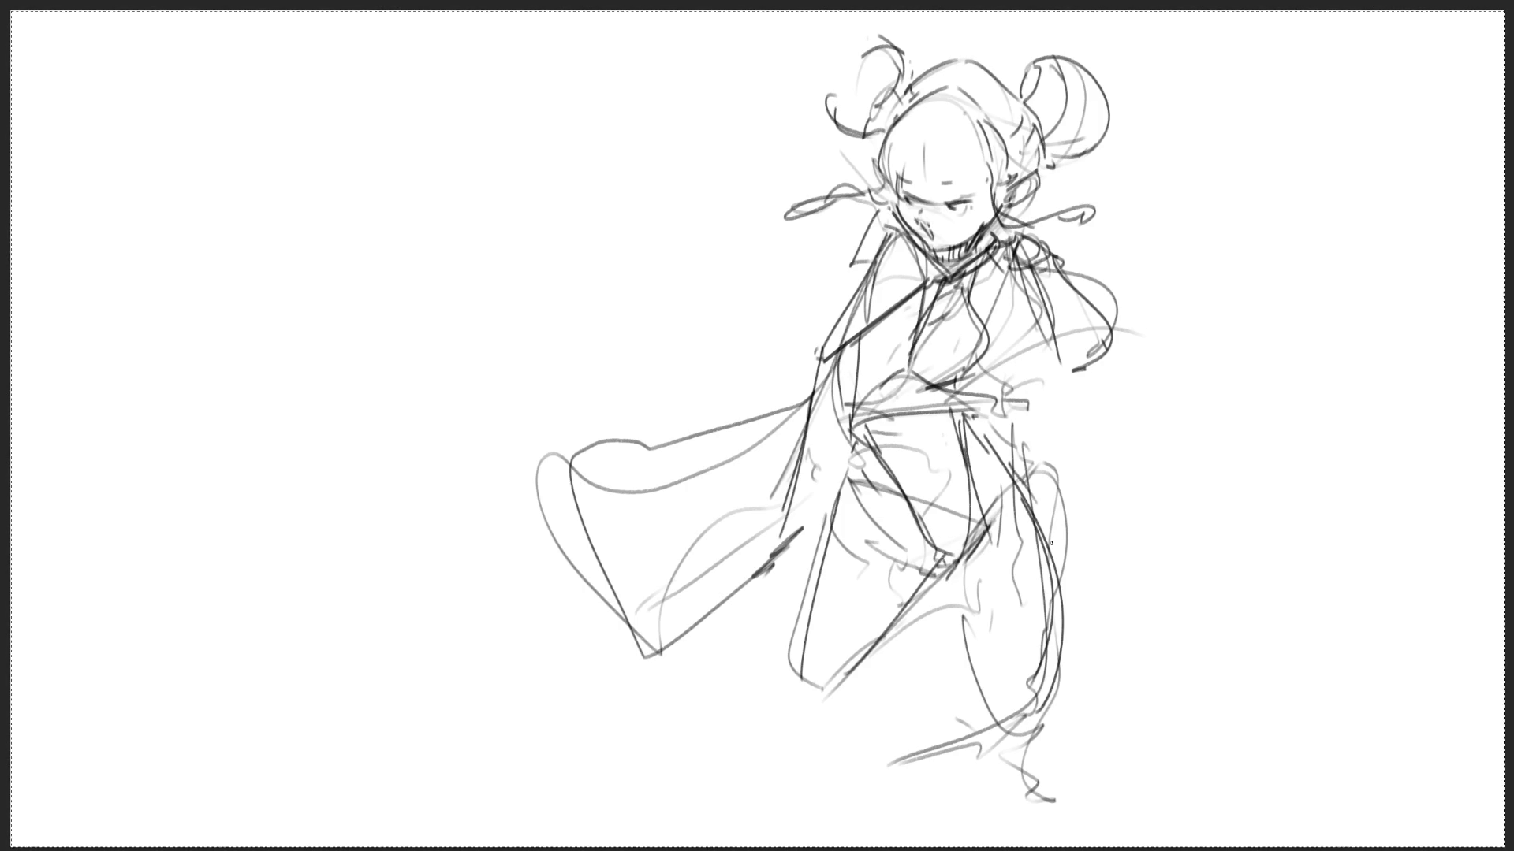
mouse_move(969, 590)
mouse_down()
mouse_move(1033, 587)
mouse_move(1037, 617)
mouse_up()
drag(972, 661, 1047, 626)
drag(826, 549, 900, 600)
drag(987, 763, 1046, 694)
- Finish the lines at the figure's bottom, draw the right cape flap, and deselect
mouse_move(1052, 611)
mouse_down()
mouse_move(1064, 761)
mouse_move(1011, 789)
mouse_move(964, 670)
mouse_up()
drag(960, 662, 957, 777)
mouse_move(956, 738)
mouse_down()
mouse_move(879, 769)
mouse_move(812, 684)
mouse_up()
mouse_move(805, 676)
mouse_down()
mouse_move(806, 713)
mouse_move(856, 746)
mouse_up()
drag(871, 659, 868, 809)
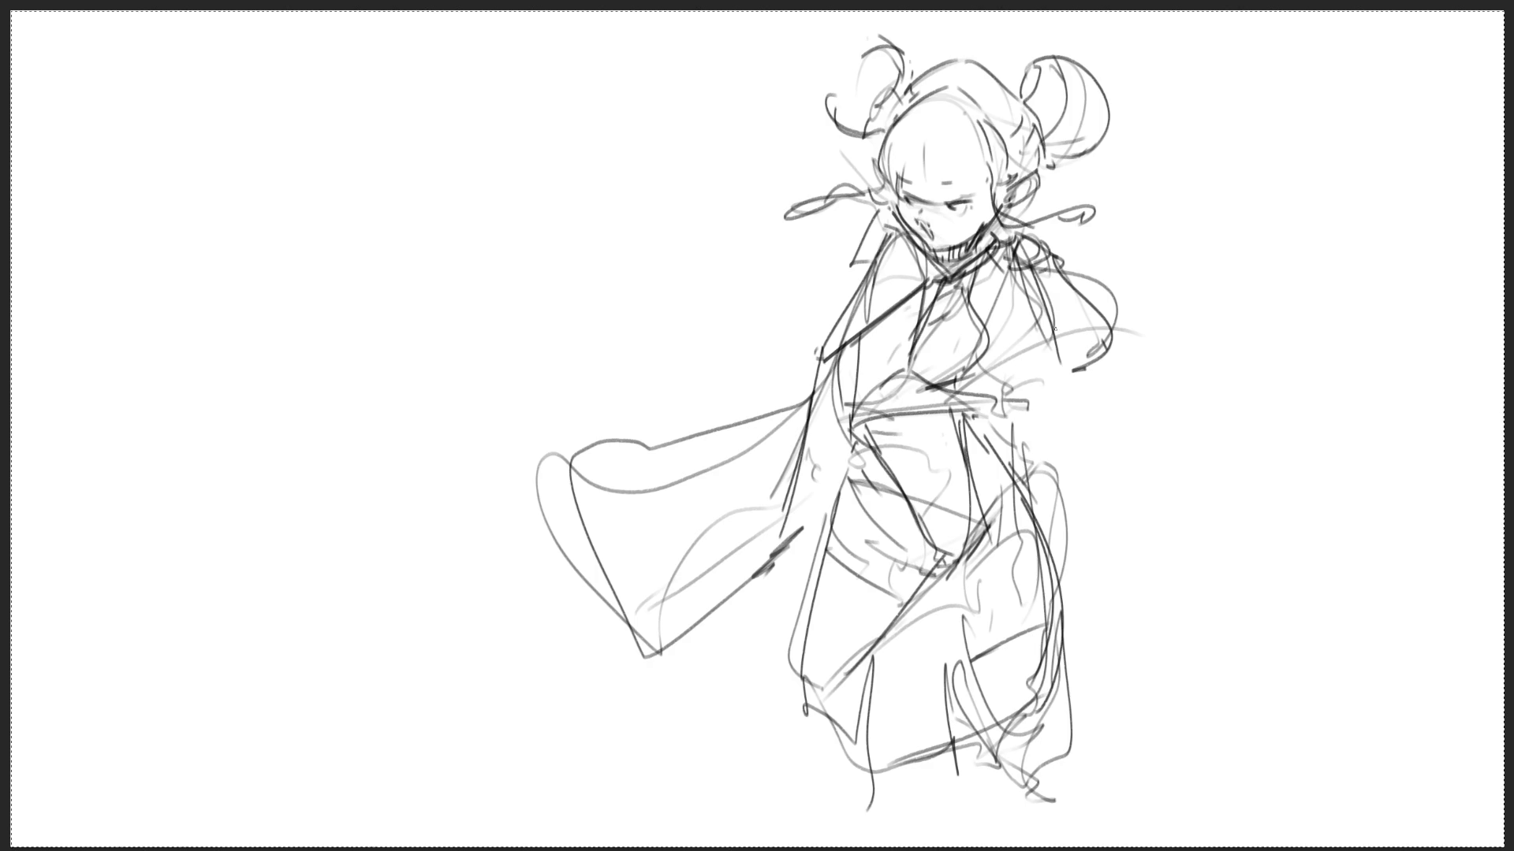
mouse_move(1038, 361)
mouse_down()
mouse_move(1061, 396)
mouse_move(1061, 501)
mouse_up()
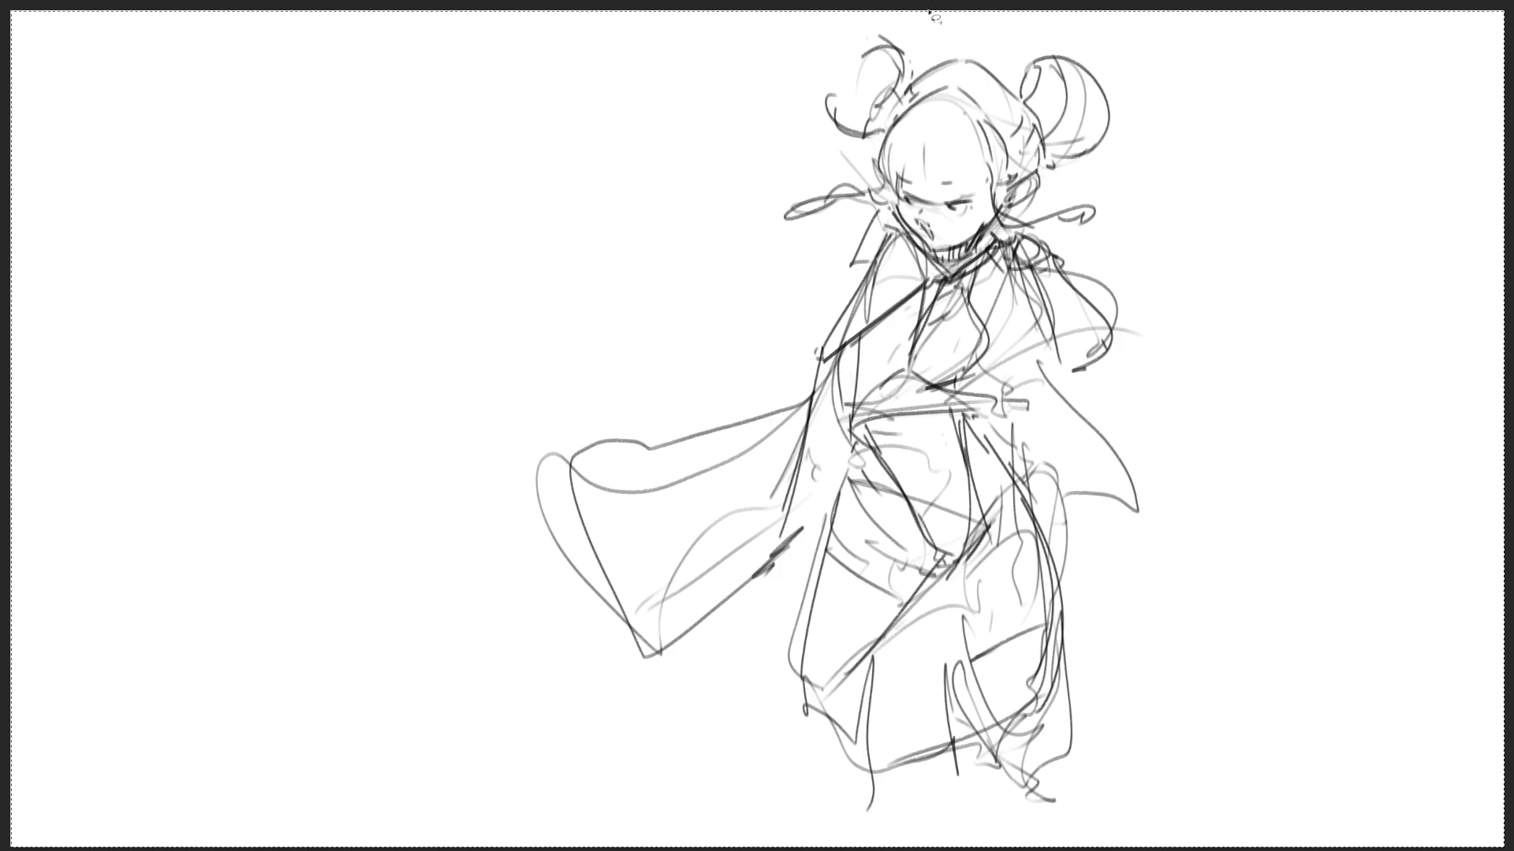
key(ctrl+d)
- Lasso the hair buns, collar, cape, torso and both skirt areas into one selection
mouse_move(914, 83)
mouse_down()
mouse_move(830, 109)
mouse_move(905, 136)
mouse_move(828, 219)
mouse_move(899, 223)
mouse_move(907, 171)
mouse_move(932, 209)
mouse_move(997, 196)
mouse_move(1049, 236)
mouse_move(1088, 225)
mouse_move(1000, 210)
mouse_move(998, 189)
mouse_move(1042, 183)
mouse_move(1020, 208)
mouse_move(1104, 118)
mouse_move(966, 62)
mouse_up()
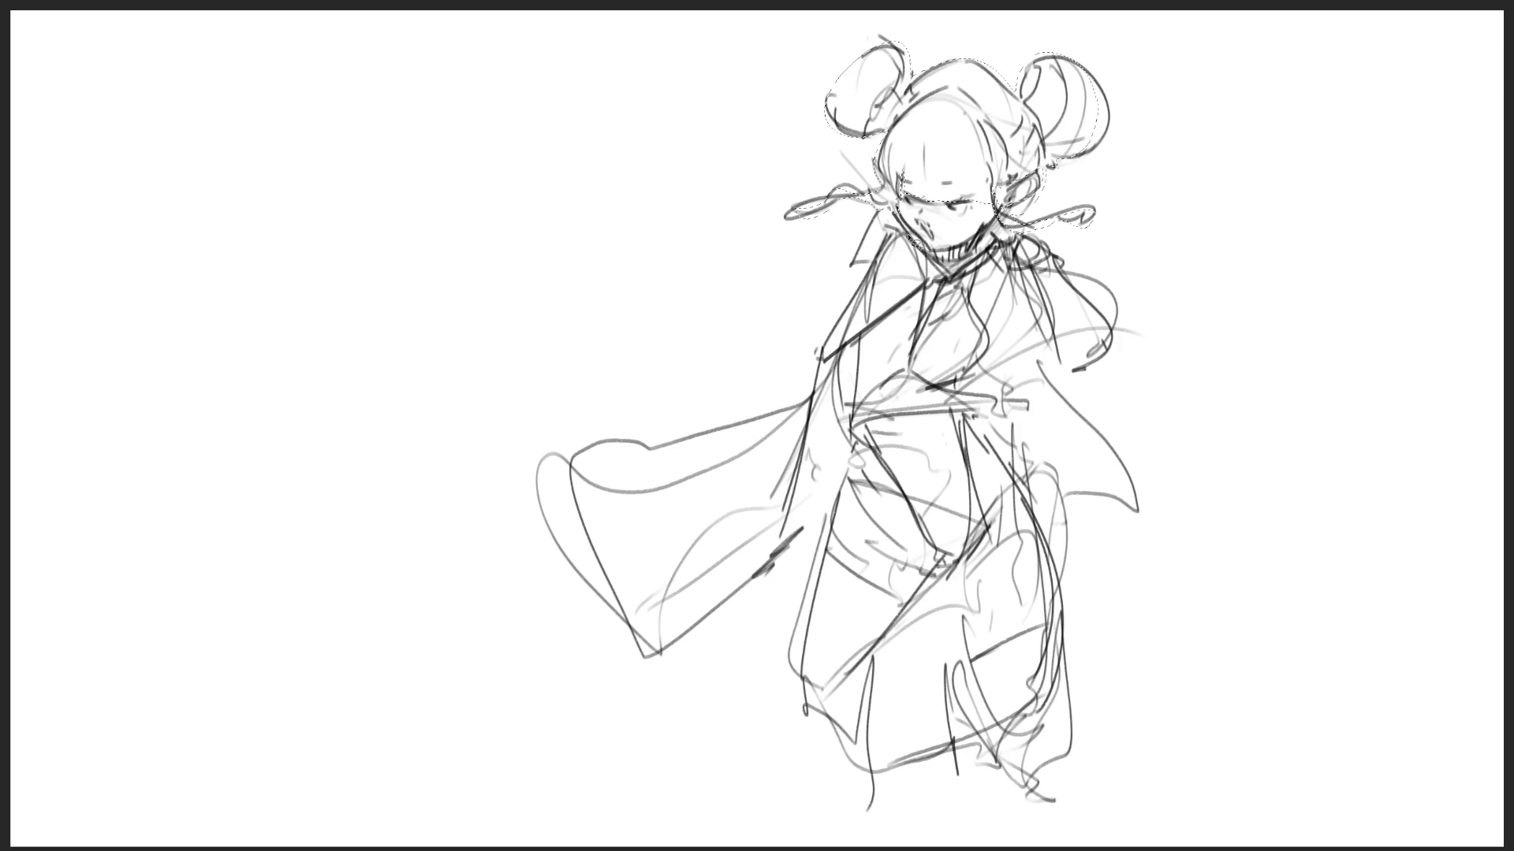
mouse_move(871, 231)
mouse_down()
mouse_move(824, 366)
mouse_move(1005, 262)
mouse_up()
mouse_move(1049, 352)
mouse_down()
mouse_move(1157, 529)
mouse_move(1147, 371)
mouse_move(1098, 309)
mouse_up()
mouse_move(820, 354)
mouse_down()
mouse_move(797, 400)
mouse_move(562, 520)
mouse_move(710, 623)
mouse_move(792, 462)
mouse_up()
mouse_move(903, 485)
mouse_down()
mouse_move(942, 559)
mouse_move(971, 459)
mouse_up()
mouse_move(824, 558)
mouse_down()
mouse_move(899, 615)
mouse_move(863, 820)
mouse_move(812, 615)
mouse_up()
mouse_move(974, 668)
mouse_down()
mouse_move(945, 680)
mouse_move(956, 757)
mouse_move(1017, 749)
mouse_move(968, 669)
mouse_up()
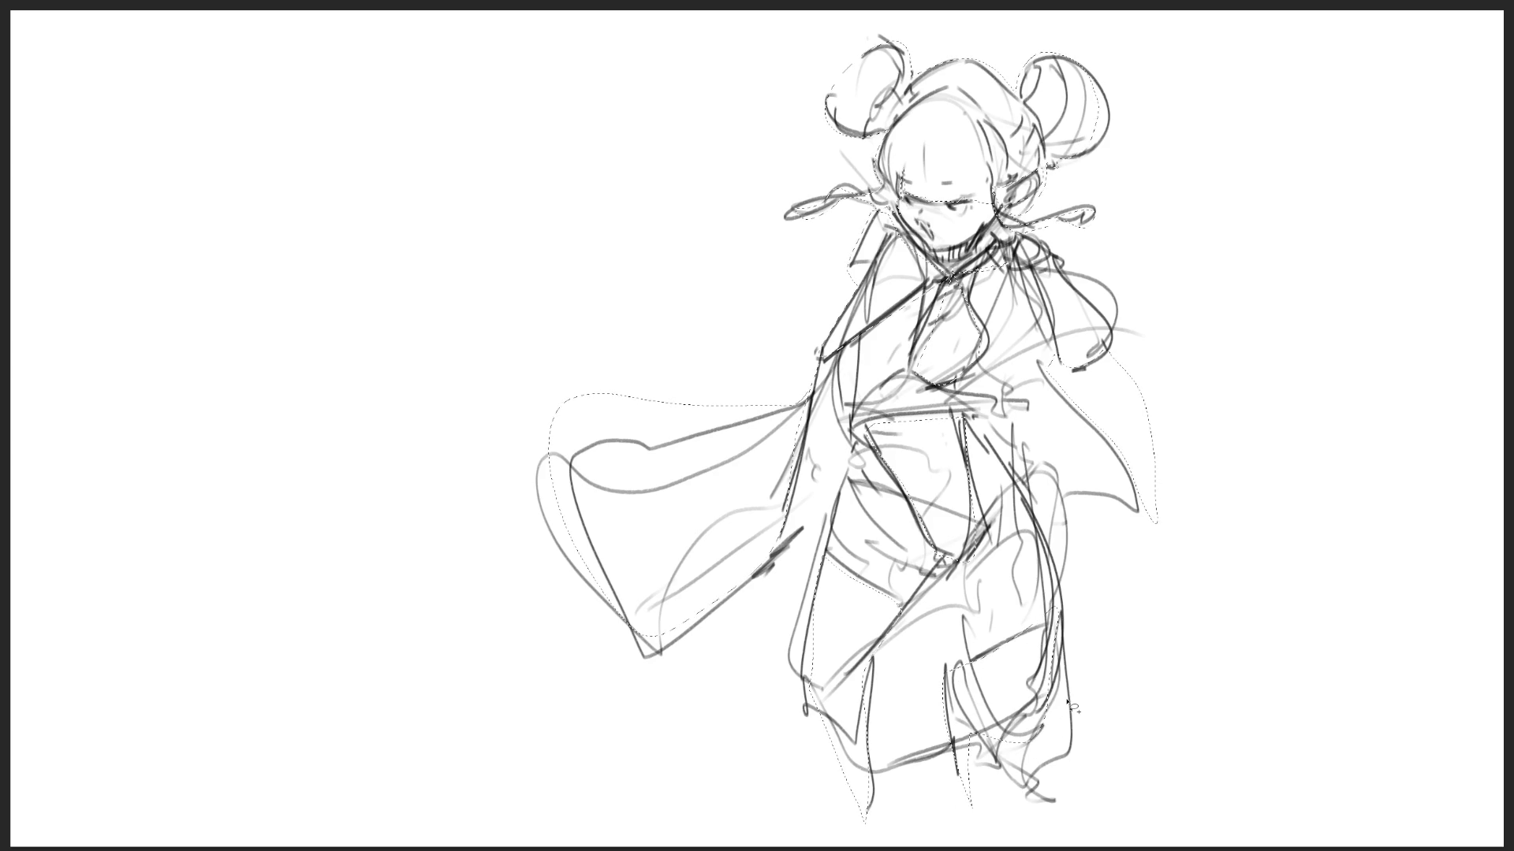
- Drop the selection and reselect the dark areas around the figure
key(ctrl+d)
drag(1136, 371, 1155, 520)
key(b)
- Fill the skirt with dark grey and paint lighter bands in the skirt and right hair bun
key(bracketright)
key(bracketright)
key(bracketright)
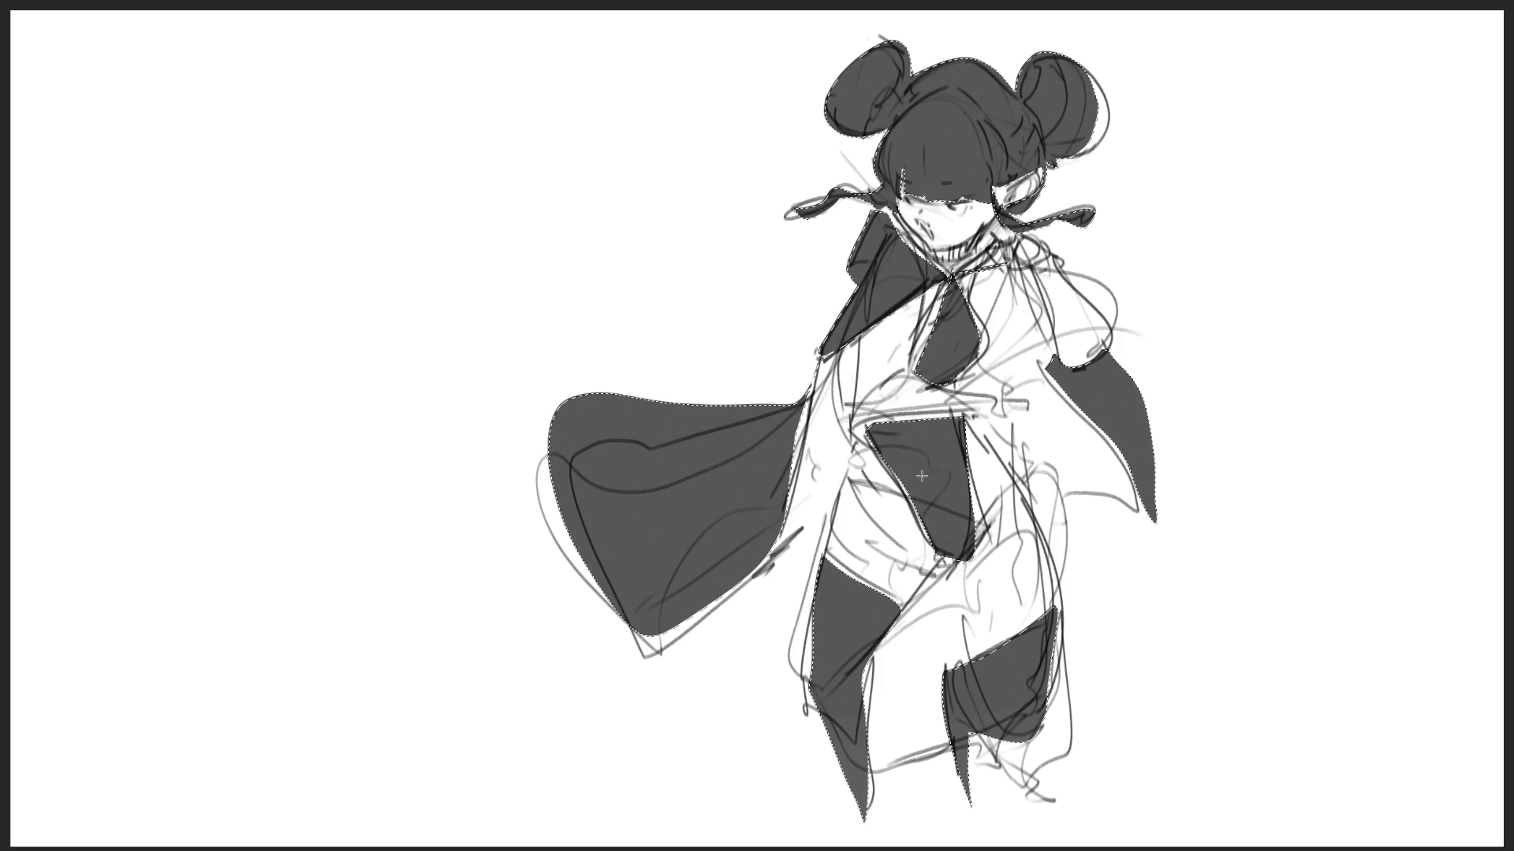
key(bracketleft)
key(bracketleft)
key(bracketleft)
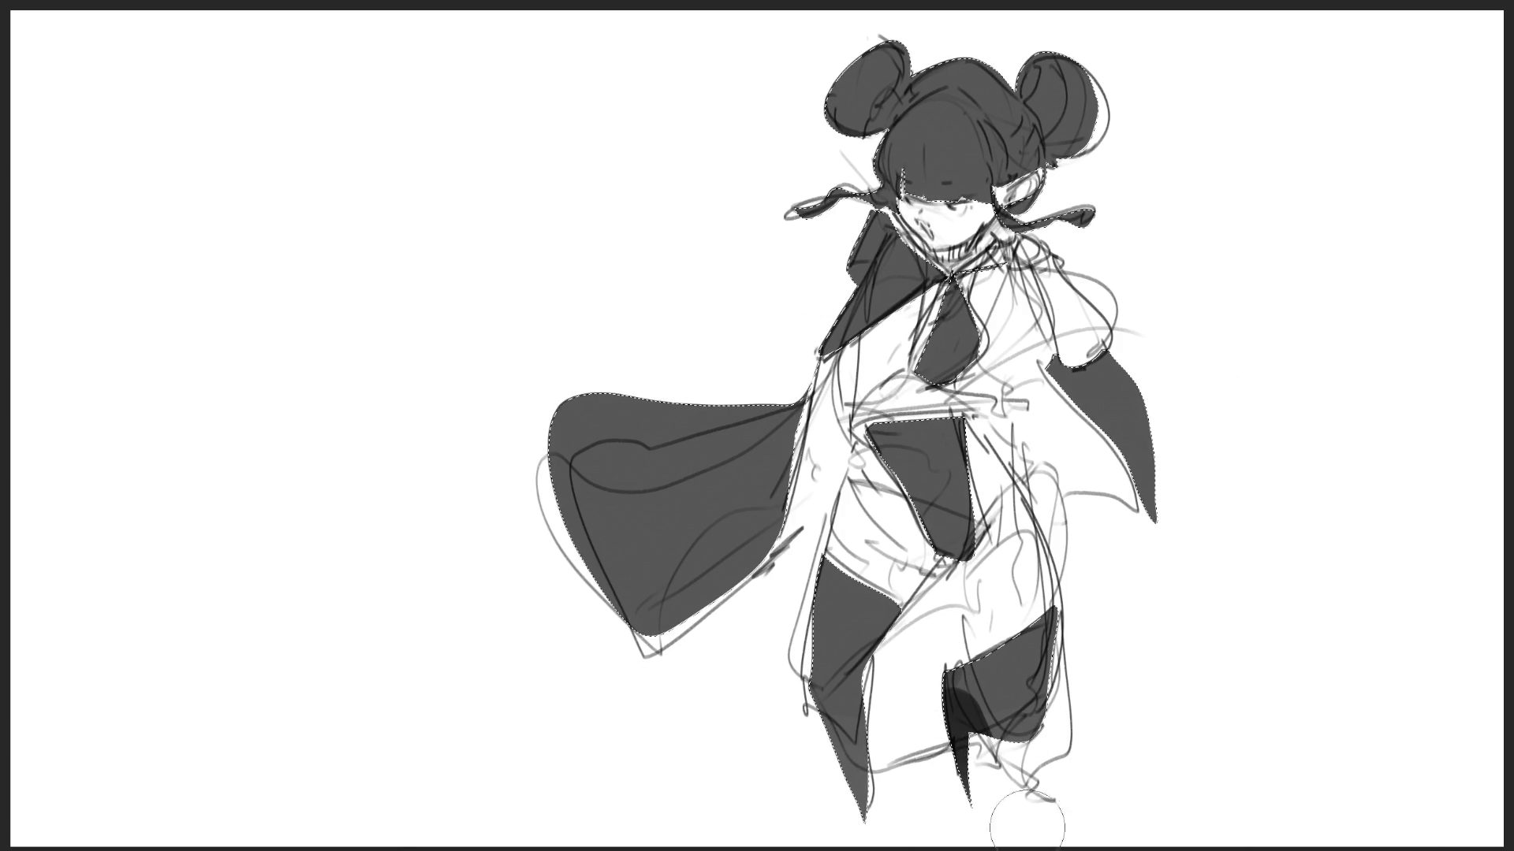
drag(959, 672, 989, 706)
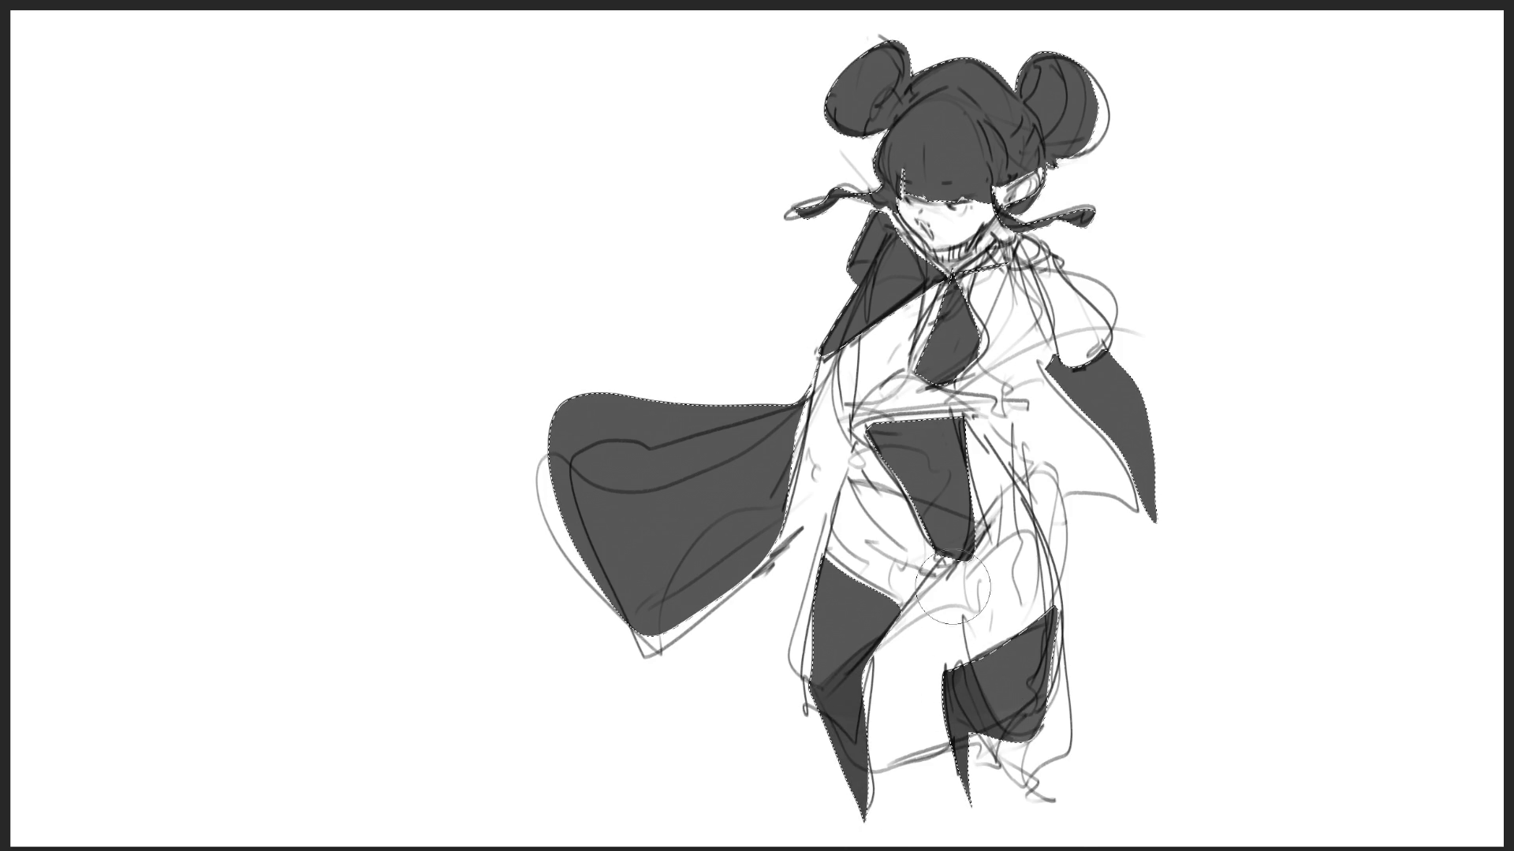
drag(837, 455, 978, 481)
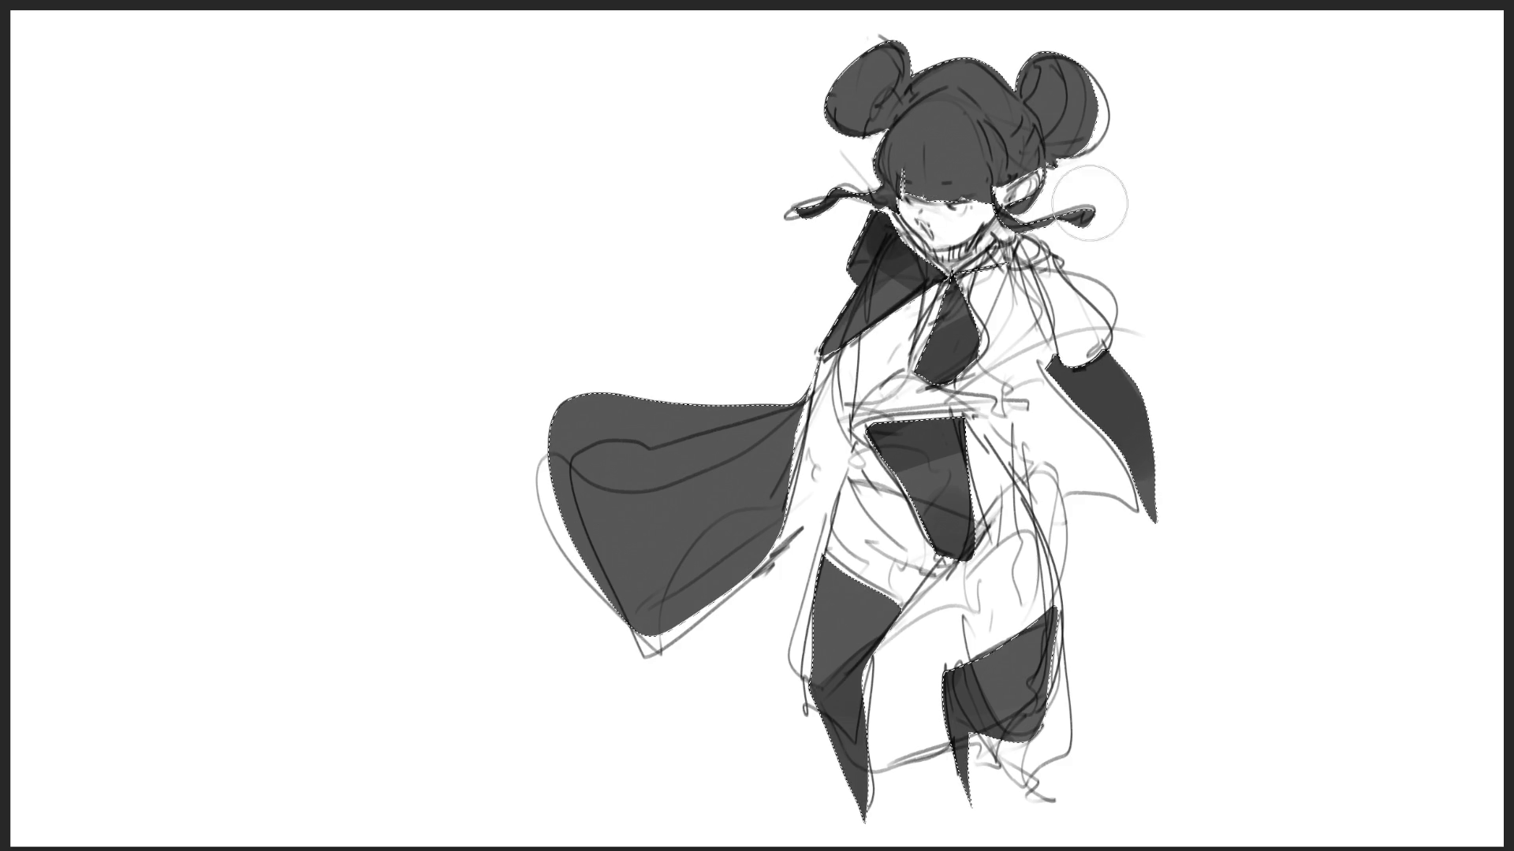
drag(1132, 163, 1125, 74)
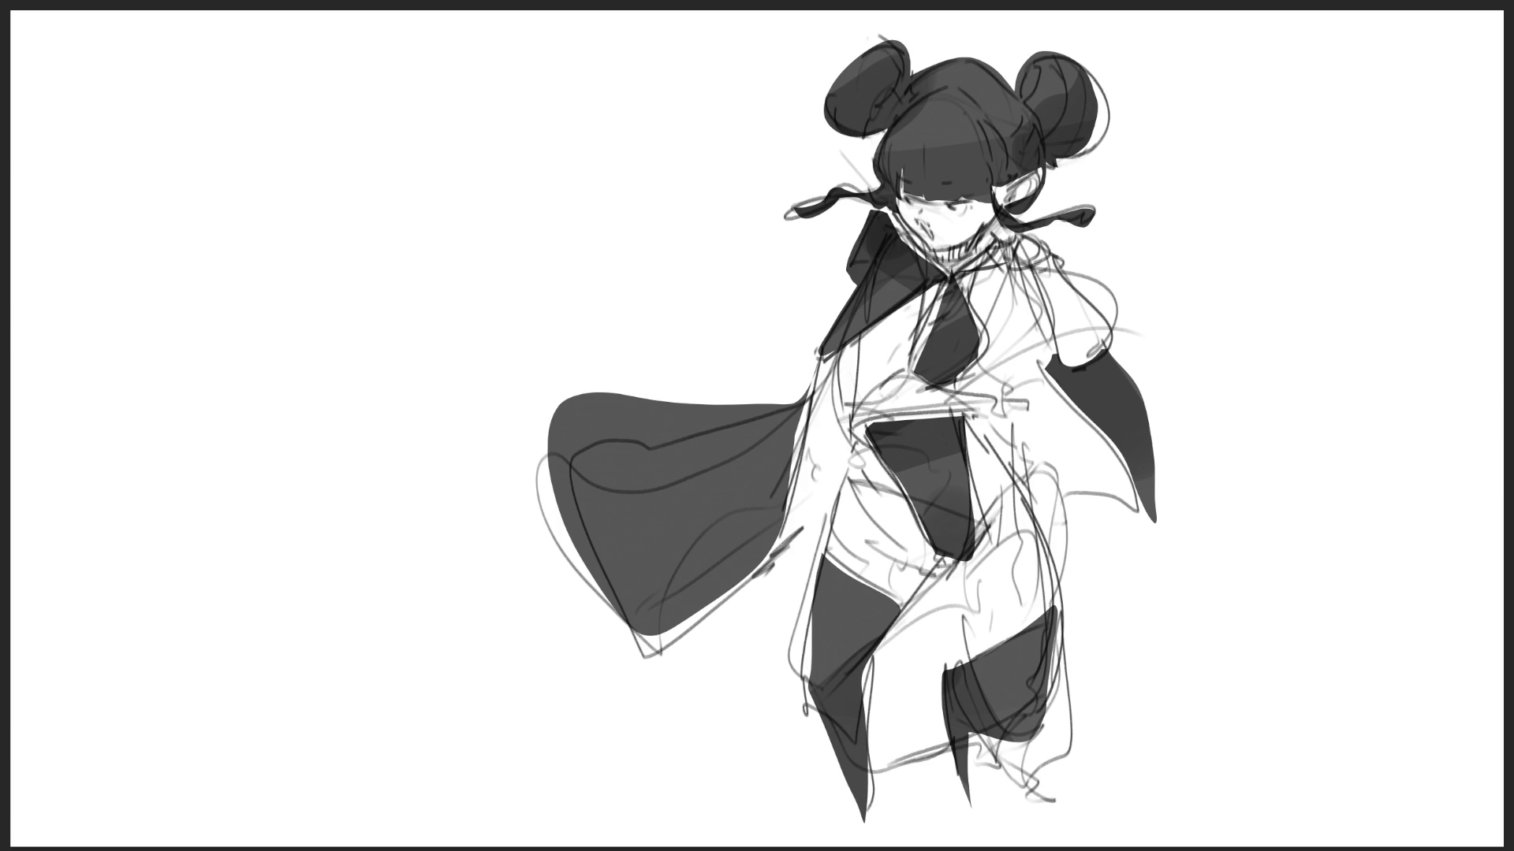
- Deselect, then darken the lower edge of the bangs and add a light highlight across them
click(888, 98)
key(ctrl+d)
drag(903, 170, 948, 199)
drag(900, 149, 970, 145)
- Add small highlights on both hair buns and shade the eyes and right sleeve
drag(1055, 81, 1065, 80)
drag(866, 74, 872, 67)
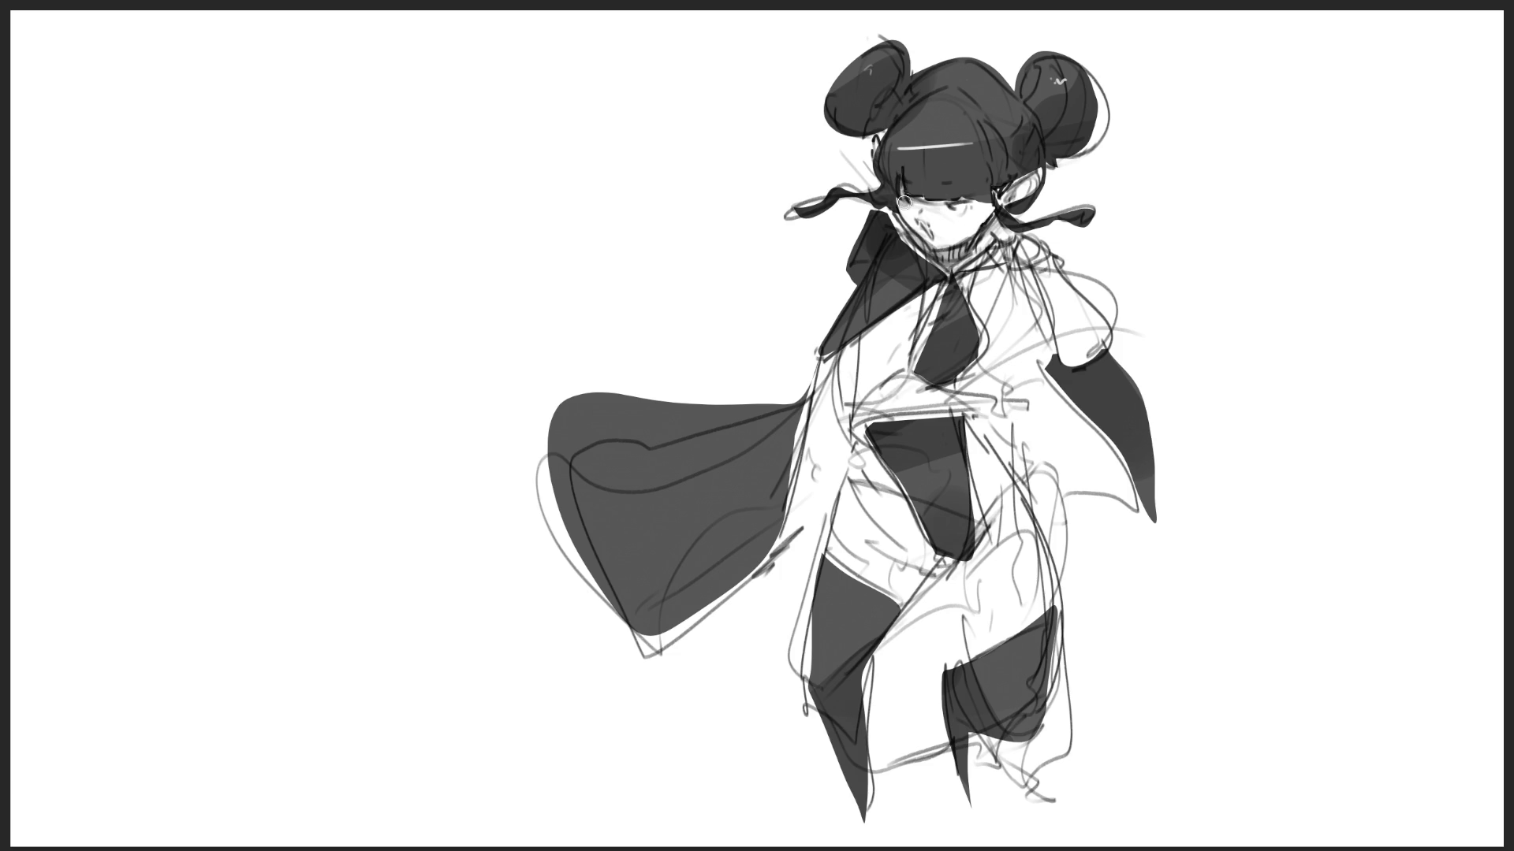
drag(938, 205, 985, 212)
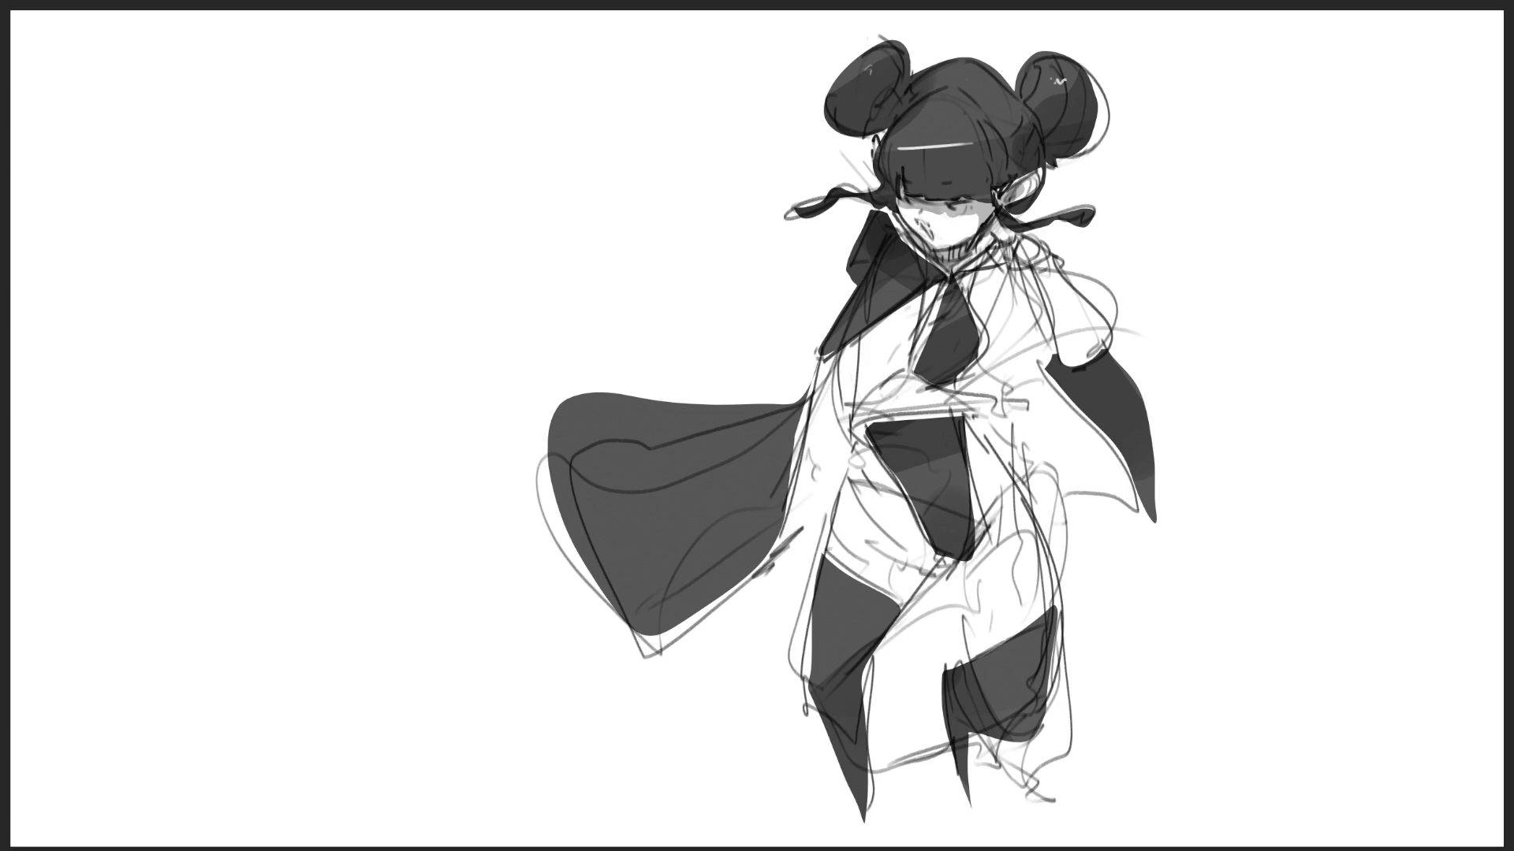
drag(1049, 271, 1078, 361)
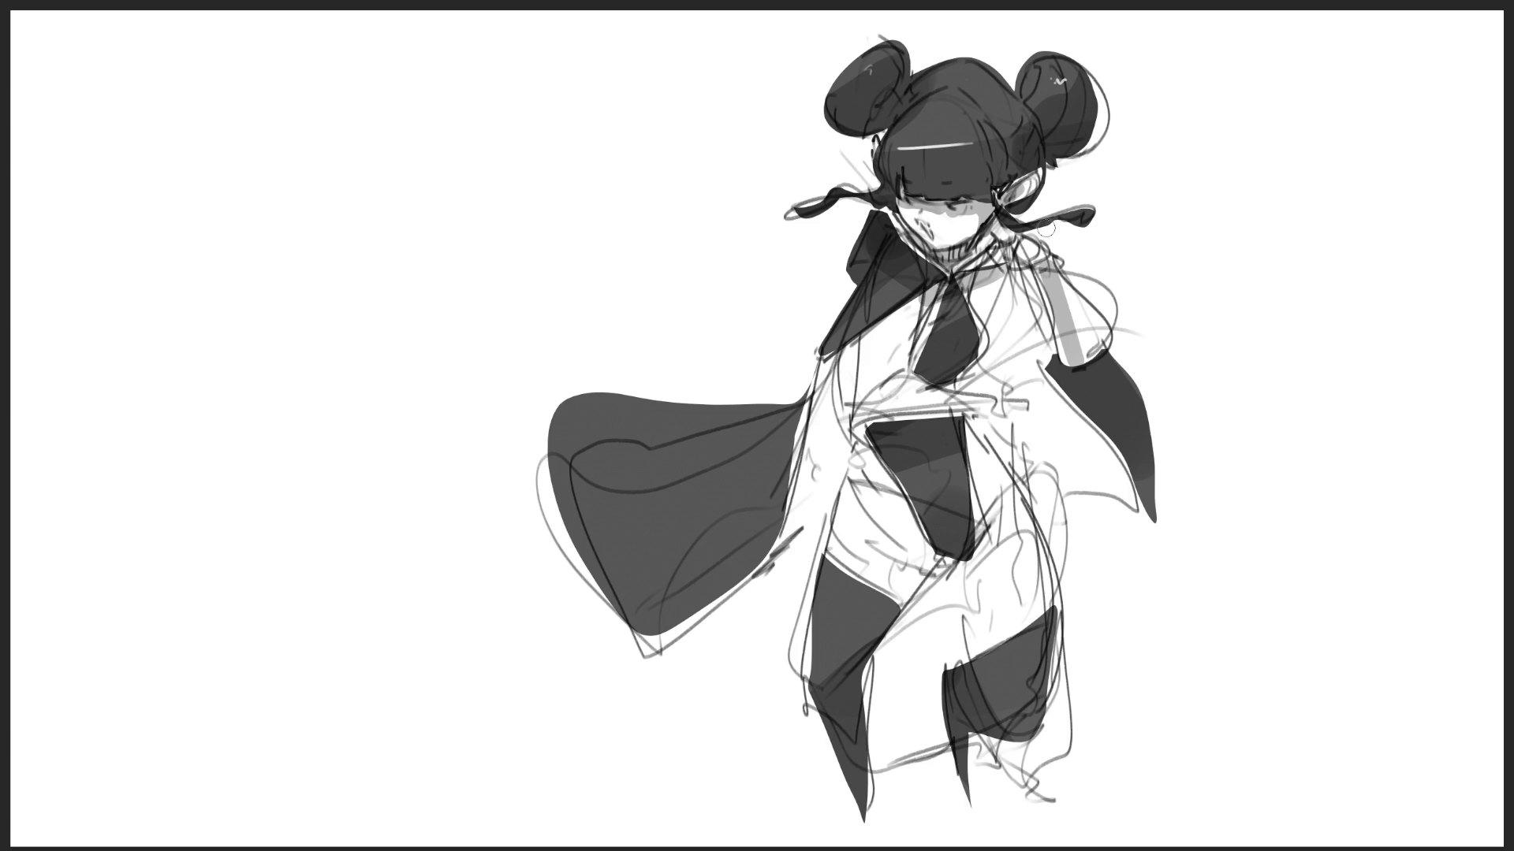
- Shade the torso, right shoulder, thighs and hip in light grey with a larger brush
mouse_move(824, 363)
mouse_down()
mouse_move(793, 558)
mouse_move(848, 352)
mouse_up()
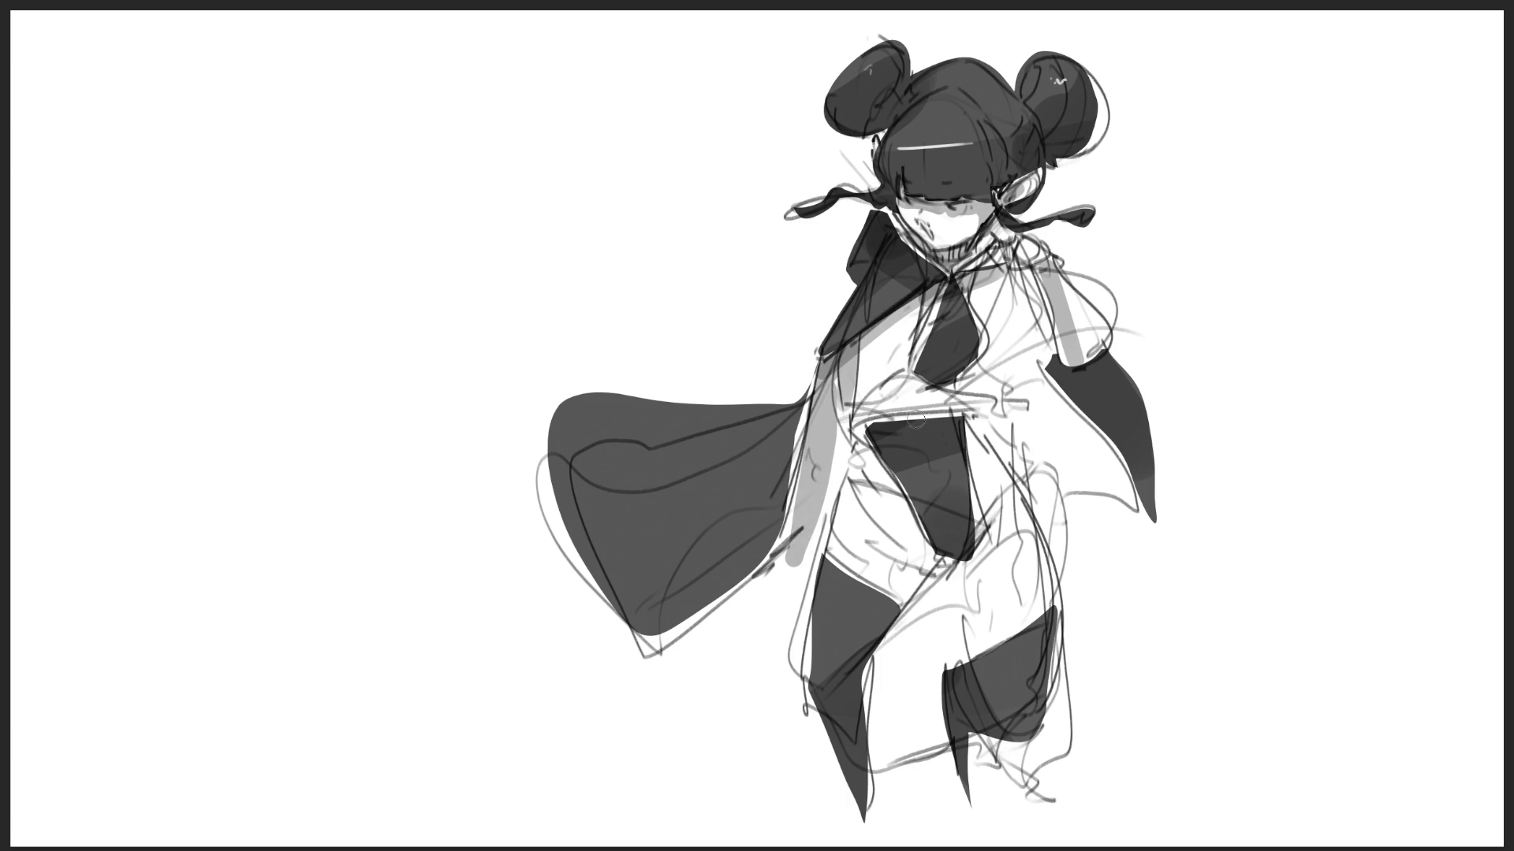
drag(858, 421, 1009, 410)
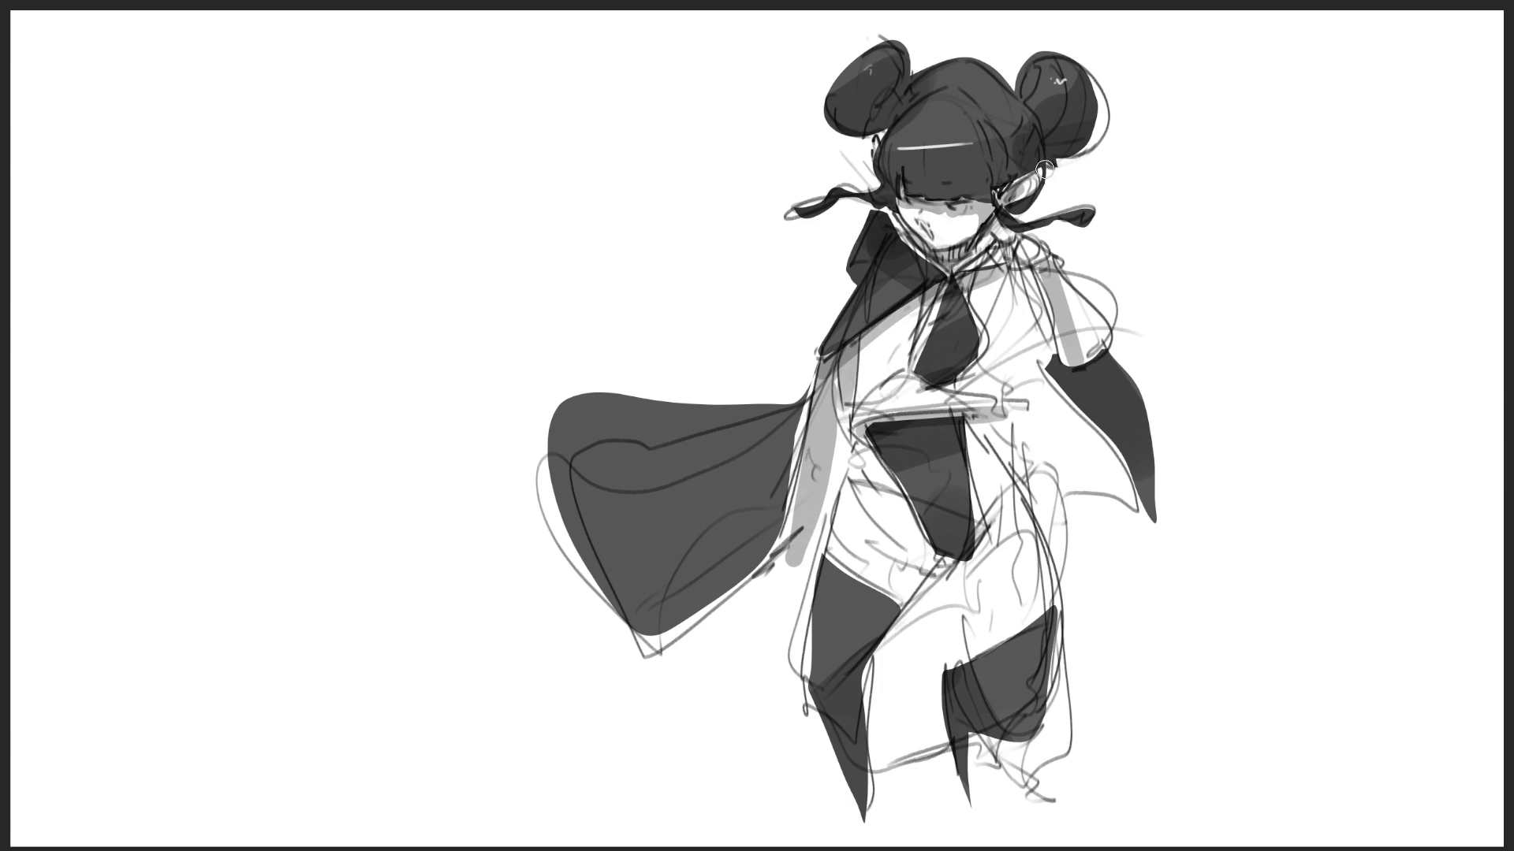
mouse_move(1006, 283)
mouse_down()
mouse_move(1041, 339)
mouse_move(991, 283)
mouse_move(1012, 303)
mouse_up()
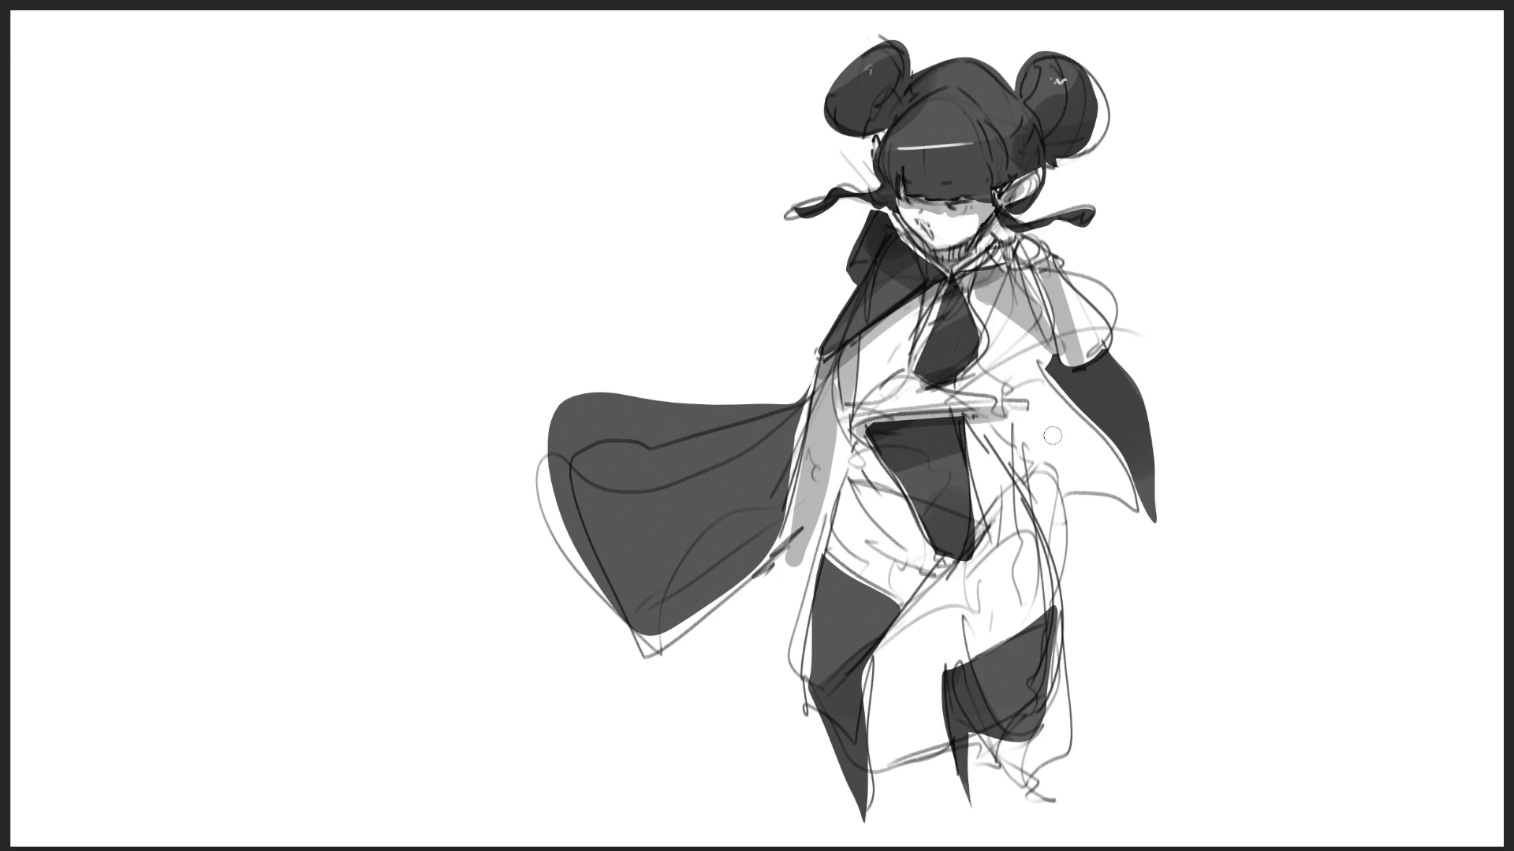
key(bracketright)
drag(895, 548, 867, 619)
mouse_move(976, 552)
mouse_down()
mouse_move(960, 650)
mouse_move(1015, 734)
mouse_up()
drag(1024, 505, 1024, 561)
- Shade the inner cape, then Free Transform the drawing to the canvas's left side
mouse_move(997, 430)
mouse_down()
mouse_move(1017, 473)
mouse_move(1088, 473)
mouse_move(1056, 417)
mouse_up()
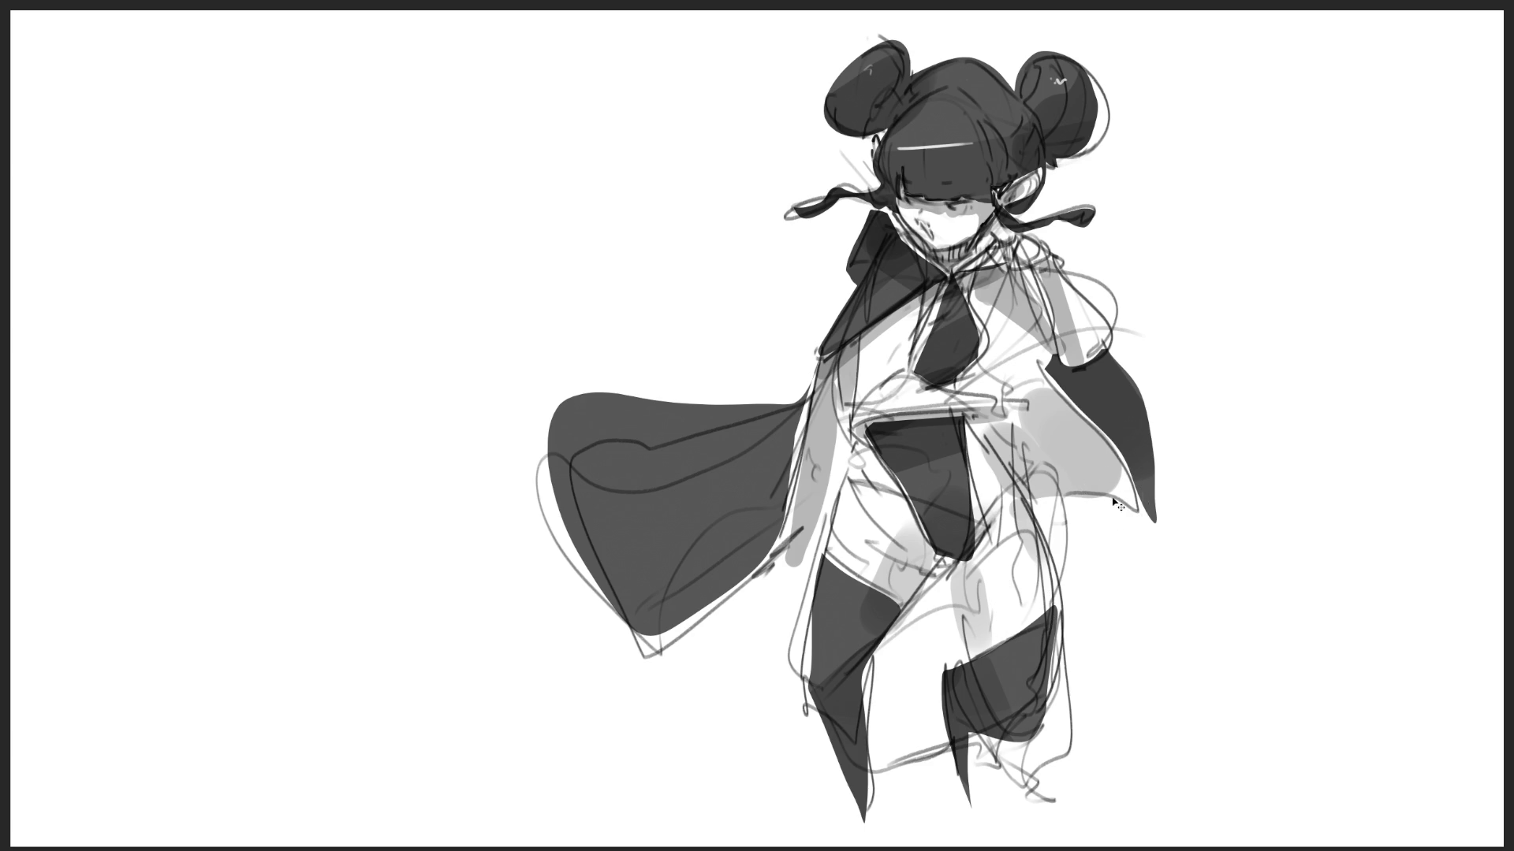
key(ctrl+t)
drag(953, 451, 473, 446)
- Commit the Free Transform so the toned girl stays on the canvas's left half
key(Return)
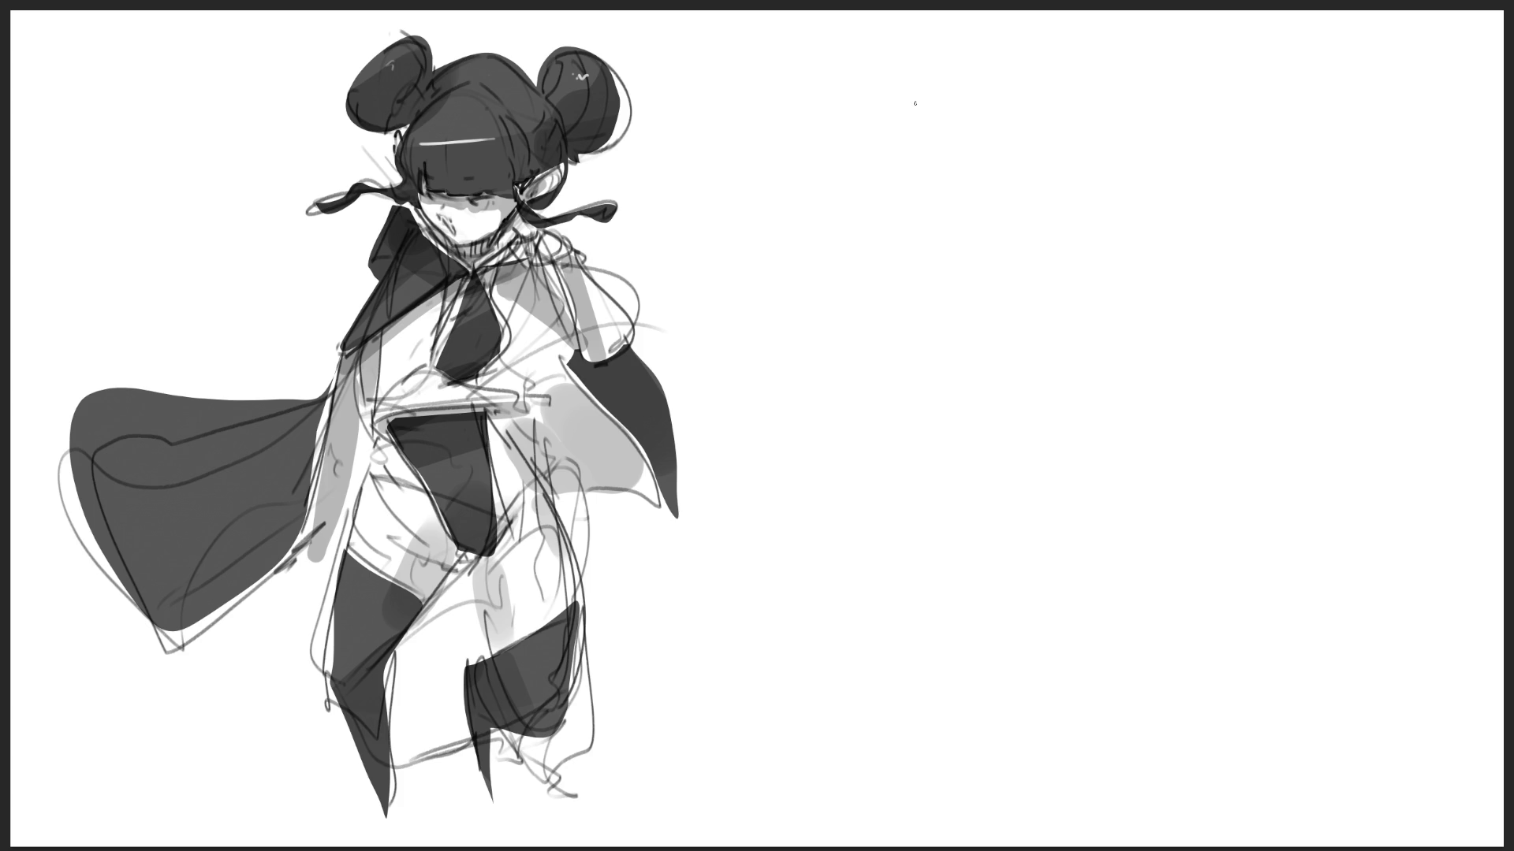
- Sketch the new figure's circle head with a diagonal action line closed into a triangle
drag(941, 97, 931, 148)
mouse_move(931, 88)
mouse_down()
mouse_move(913, 118)
mouse_move(1071, 55)
mouse_up()
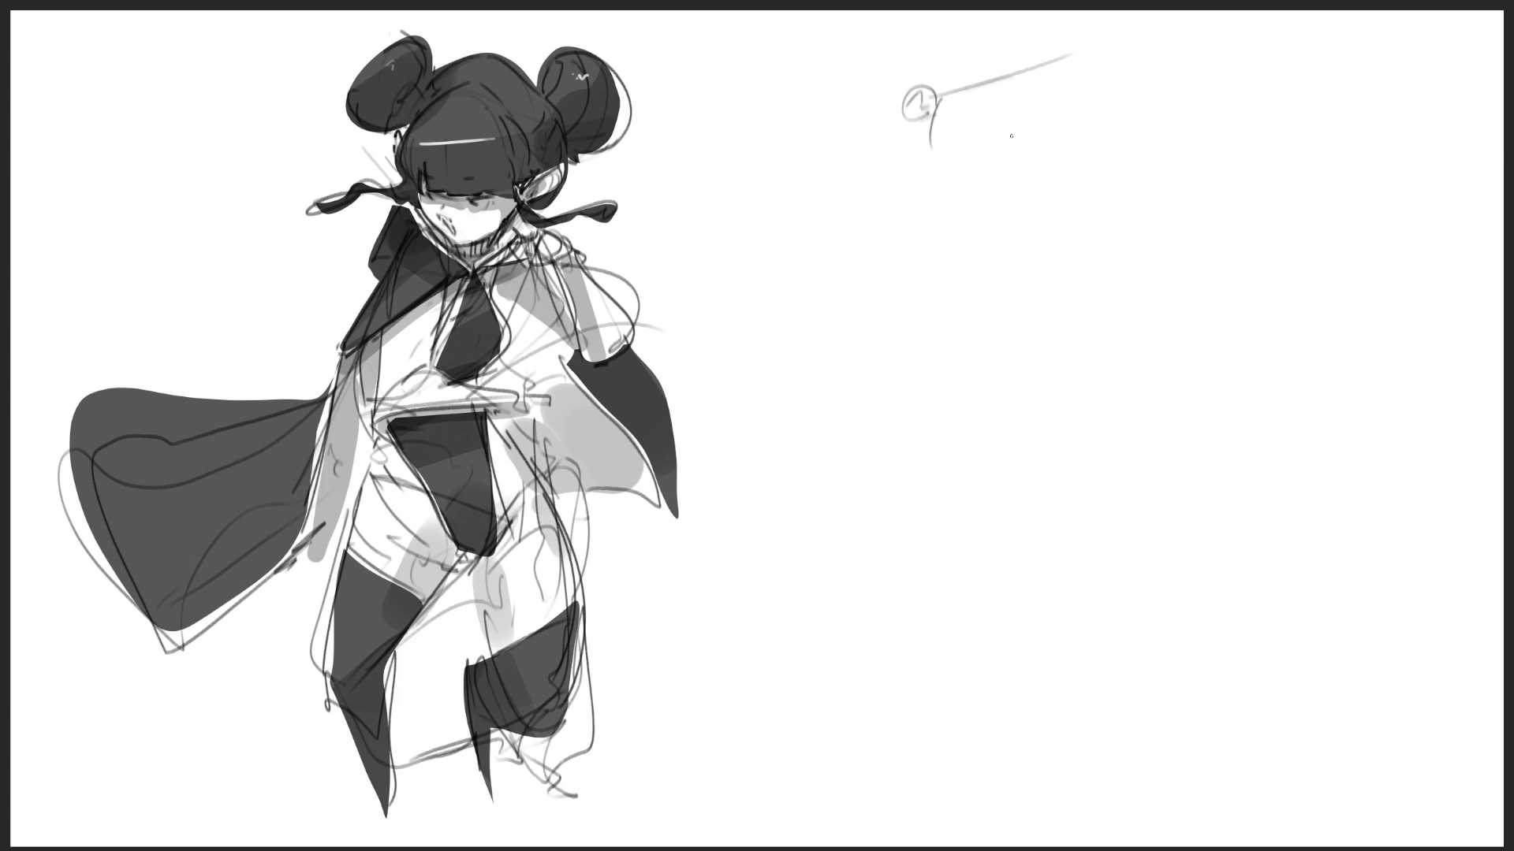
mouse_move(872, 166)
mouse_down()
mouse_move(1032, 53)
mouse_move(1014, 144)
mouse_up()
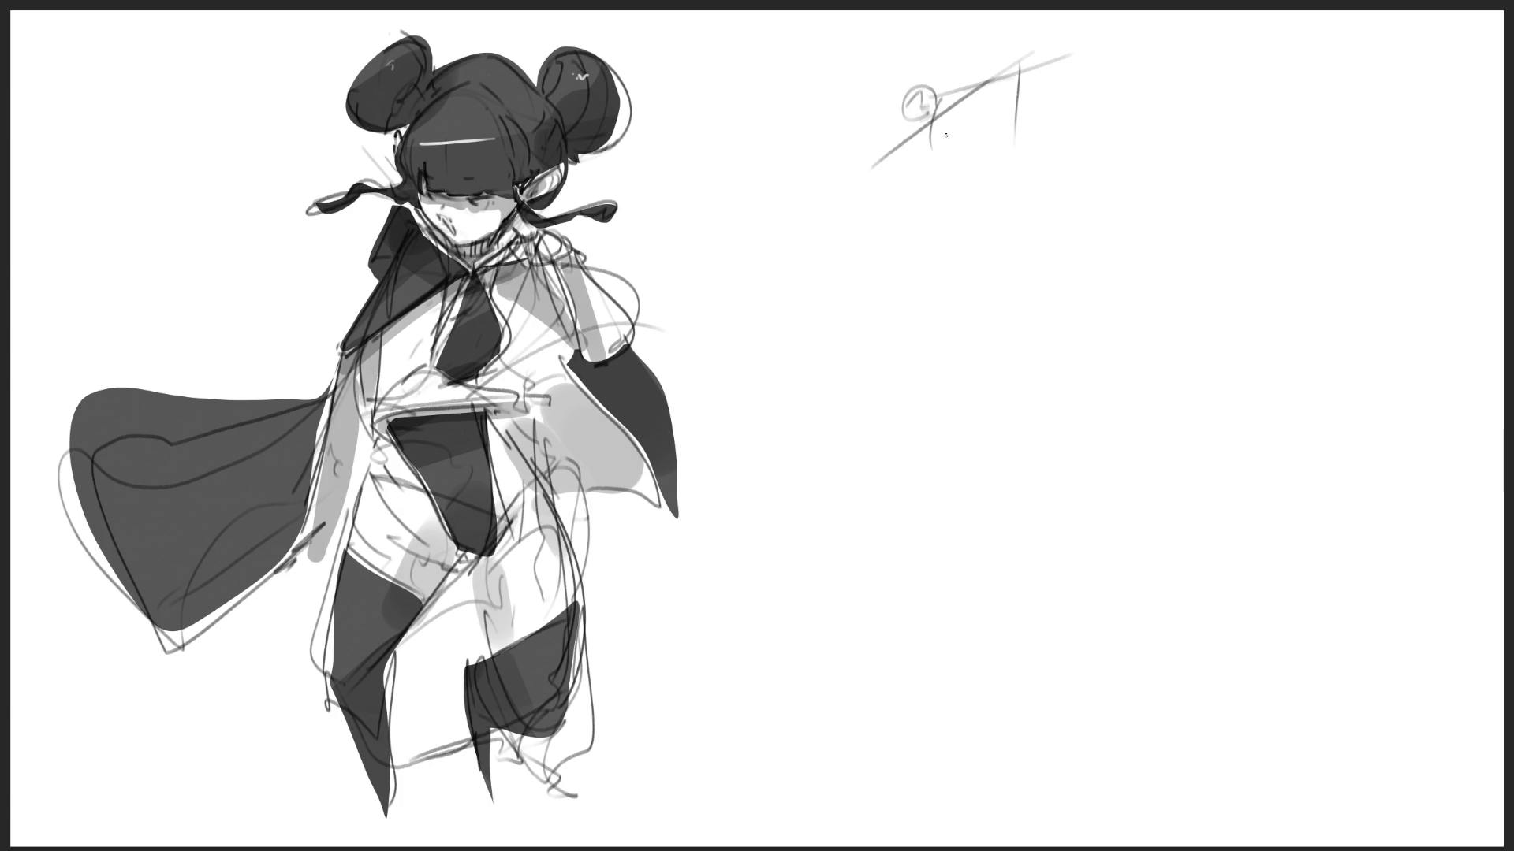
drag(927, 144, 991, 179)
drag(1029, 55, 993, 178)
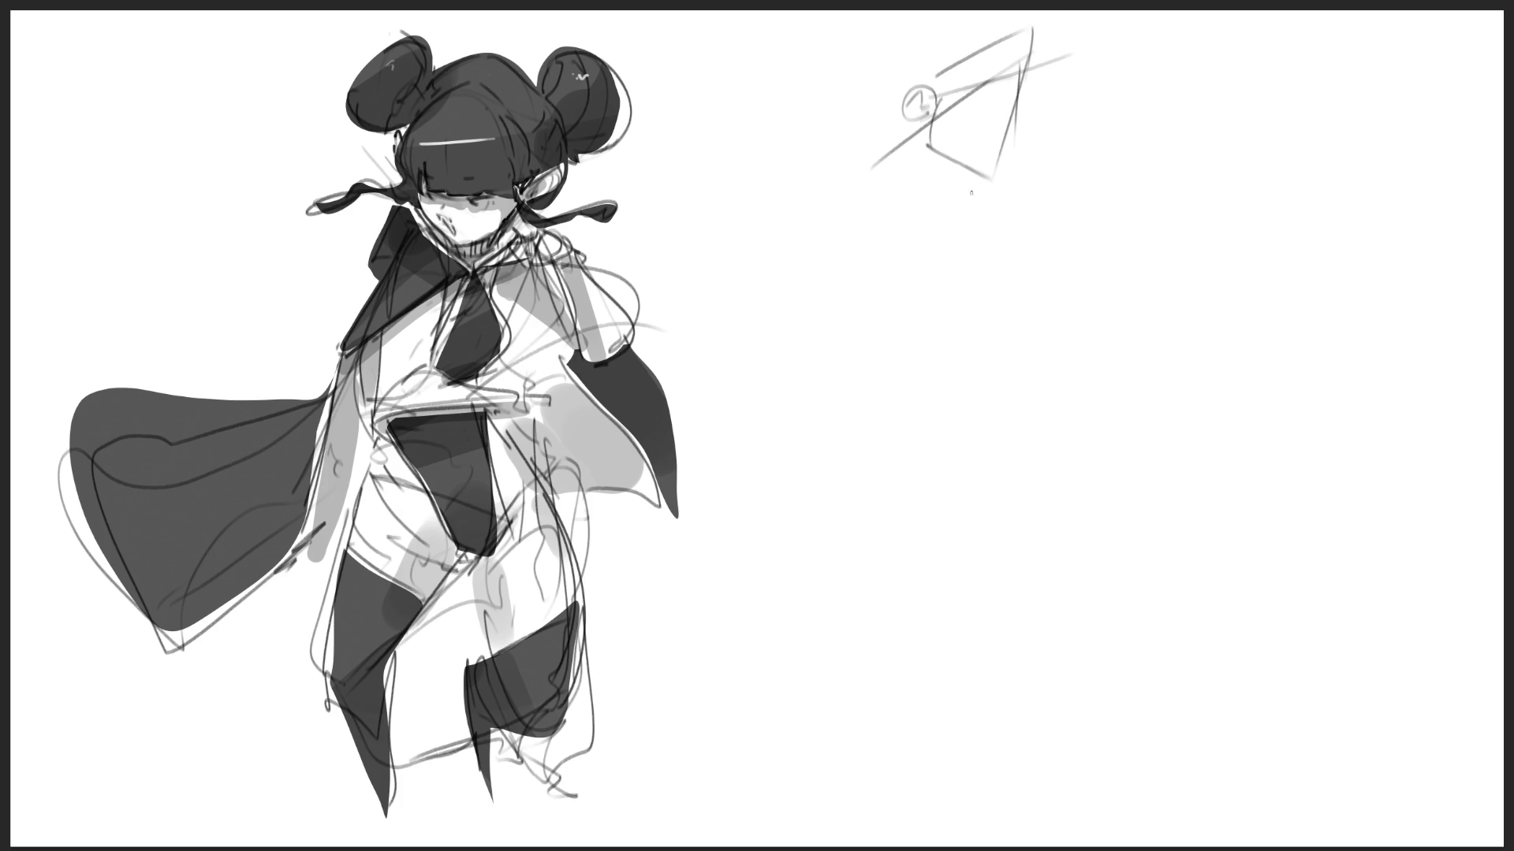
- Rough in the body line, legs, foot and a V-shaped stroke below the figure
drag(983, 175, 937, 186)
drag(922, 116, 914, 201)
drag(896, 238, 958, 186)
mouse_move(920, 121)
mouse_down()
mouse_move(896, 219)
mouse_move(942, 226)
mouse_up()
mouse_move(946, 211)
mouse_down()
mouse_move(966, 242)
mouse_move(841, 260)
mouse_move(1027, 291)
mouse_up()
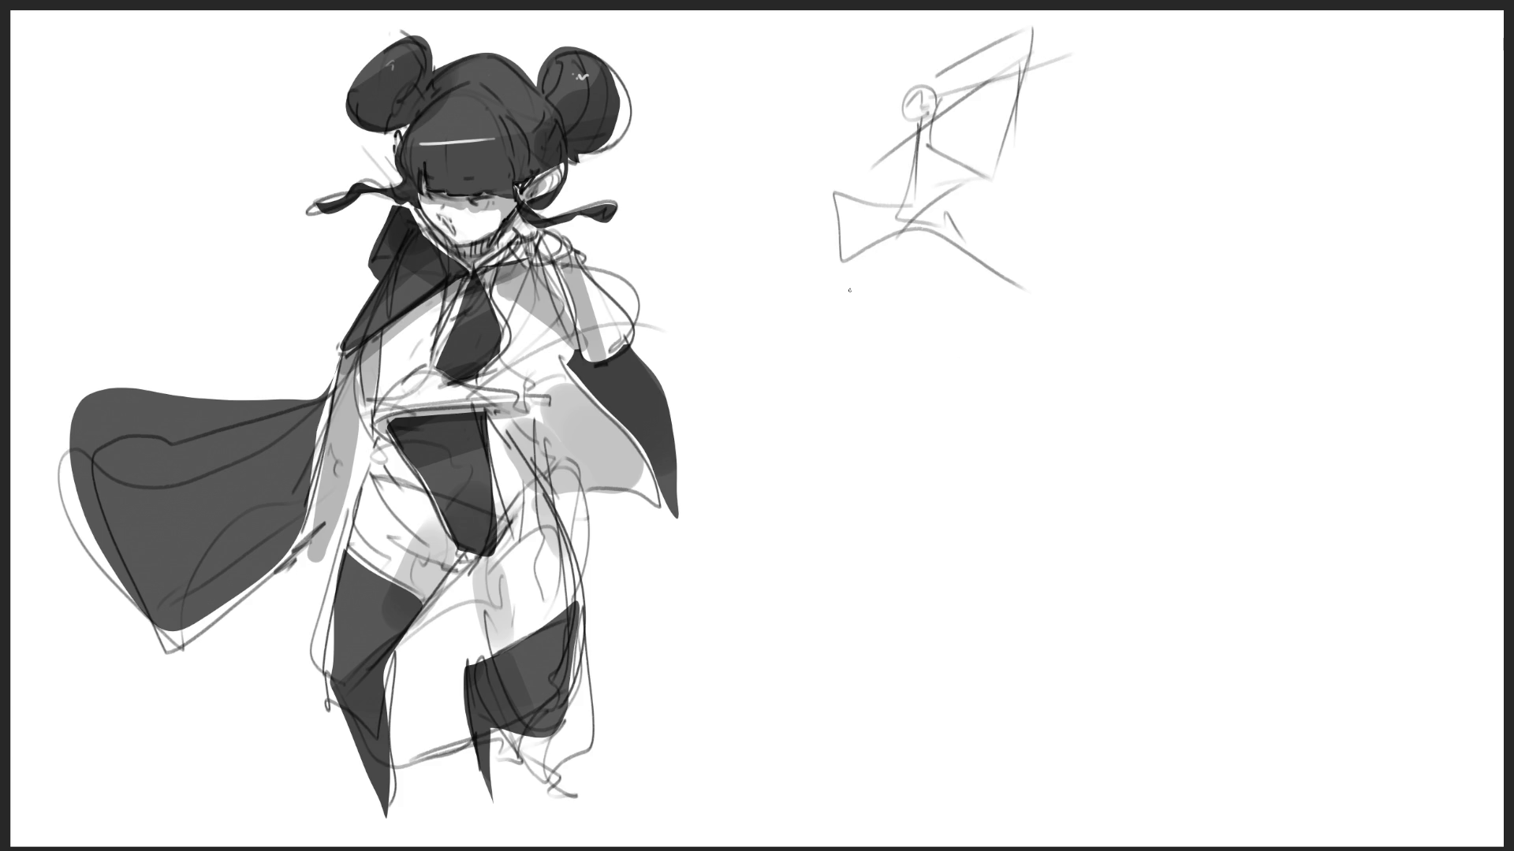
mouse_move(837, 195)
mouse_down()
mouse_move(899, 257)
mouse_move(890, 321)
mouse_move(895, 273)
mouse_move(931, 327)
mouse_up()
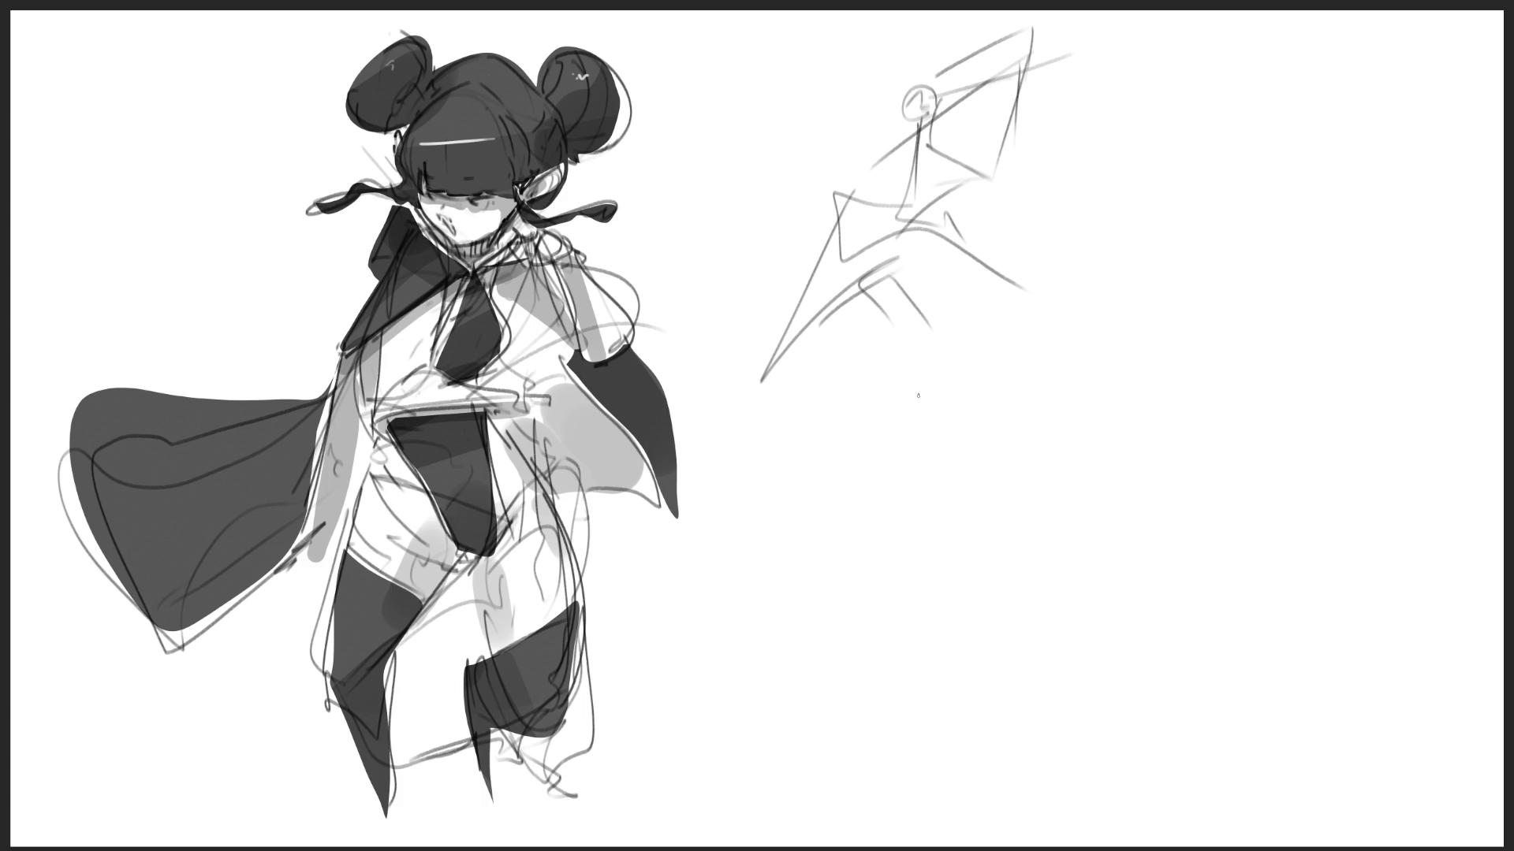
- Add a loop, small arch, construction lines and a pointed U-shaped lower form to the existing sketch
mouse_move(770, 377)
mouse_down()
mouse_move(854, 402)
mouse_move(913, 449)
mouse_up()
mouse_move(883, 432)
mouse_down()
mouse_move(1033, 387)
mouse_move(1060, 417)
mouse_up()
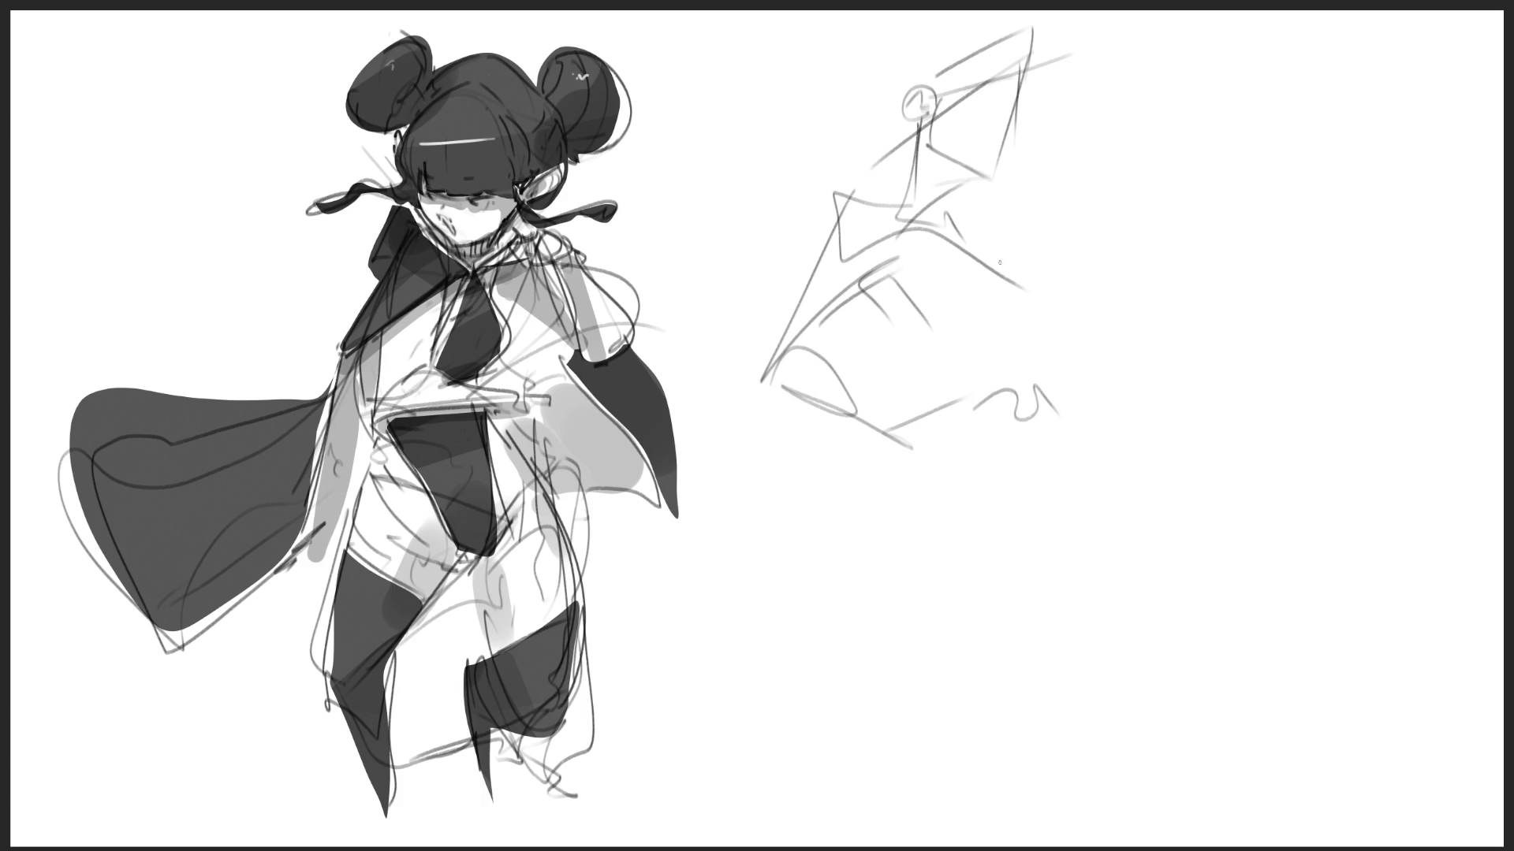
drag(973, 240, 1007, 249)
drag(896, 41, 899, 174)
mouse_move(855, 134)
mouse_down()
mouse_move(975, 11)
mouse_move(1019, 62)
mouse_move(1035, 169)
mouse_up()
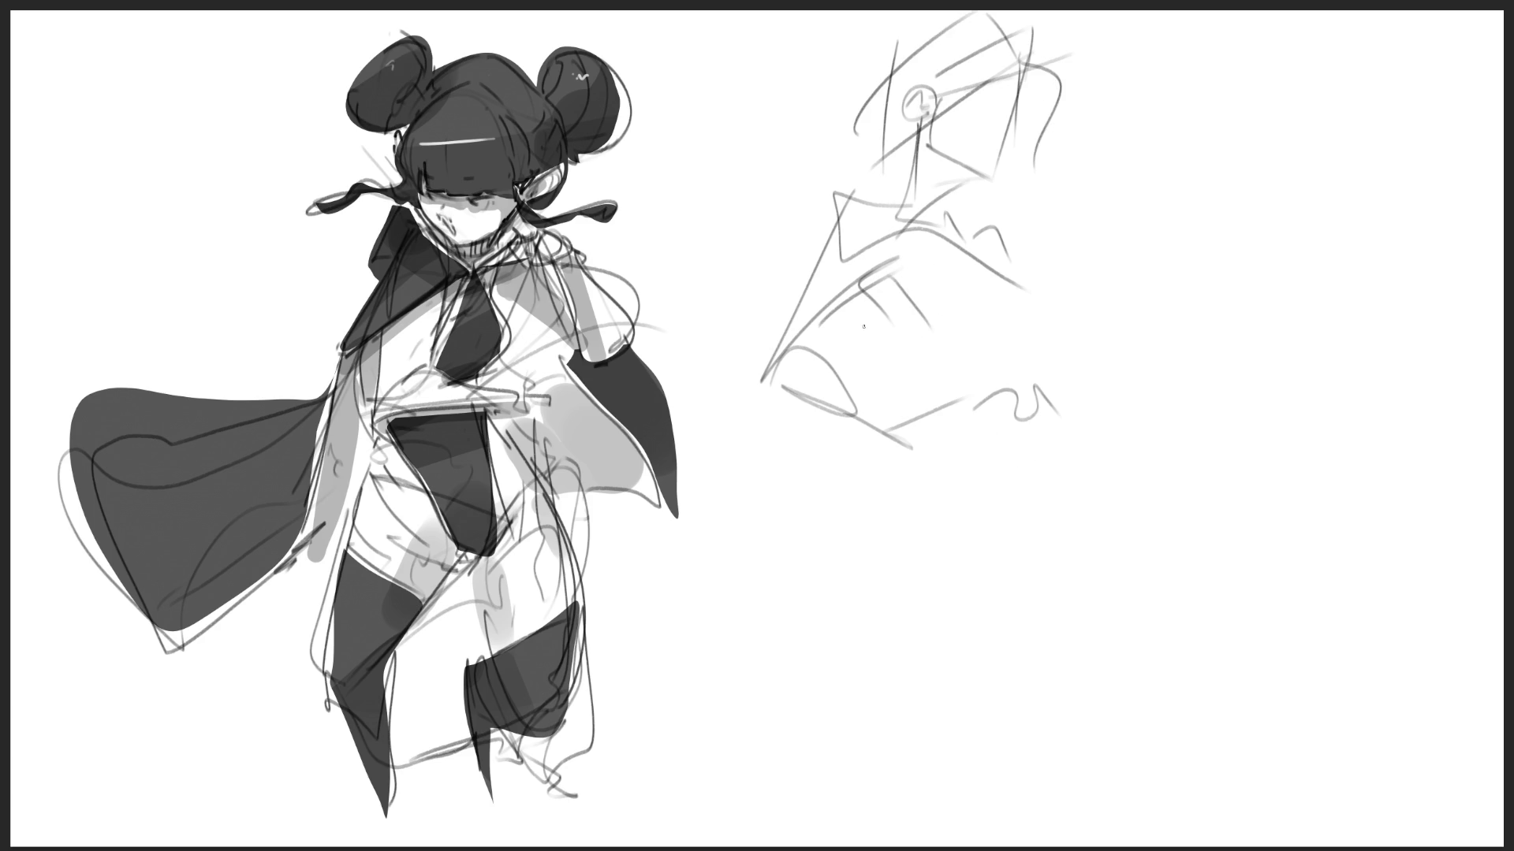
mouse_move(862, 304)
mouse_down()
mouse_move(904, 412)
mouse_move(1005, 354)
mouse_up()
mouse_move(1016, 342)
mouse_down()
mouse_move(1018, 375)
mouse_move(937, 573)
mouse_move(877, 501)
mouse_move(953, 655)
mouse_up()
drag(1032, 433, 1025, 635)
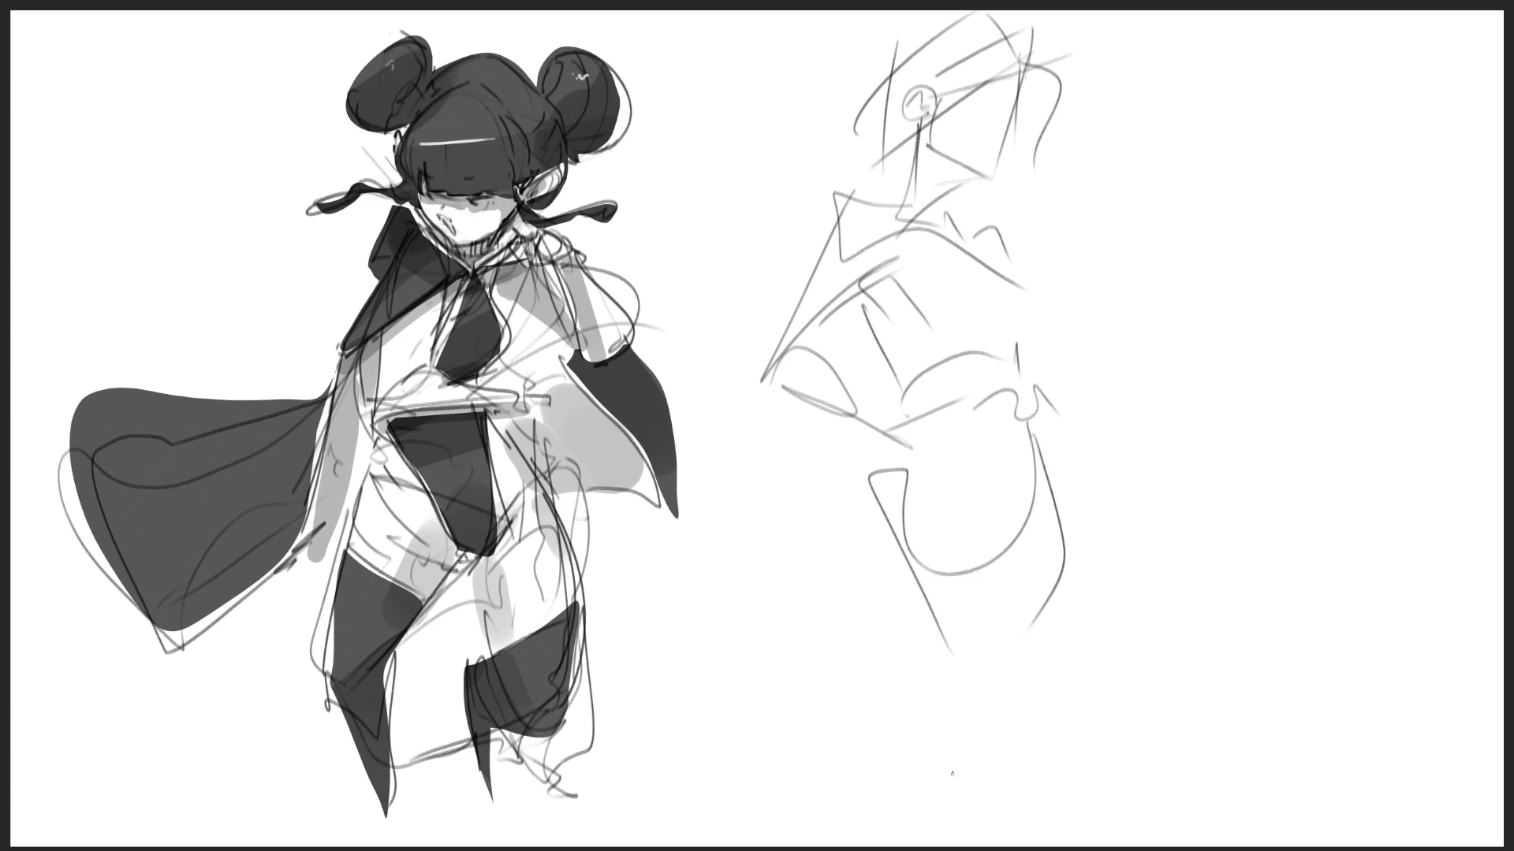
mouse_move(870, 478)
mouse_down()
mouse_move(875, 765)
mouse_move(987, 674)
mouse_up()
mouse_move(1059, 509)
mouse_down()
mouse_move(1060, 767)
mouse_move(1129, 797)
mouse_up()
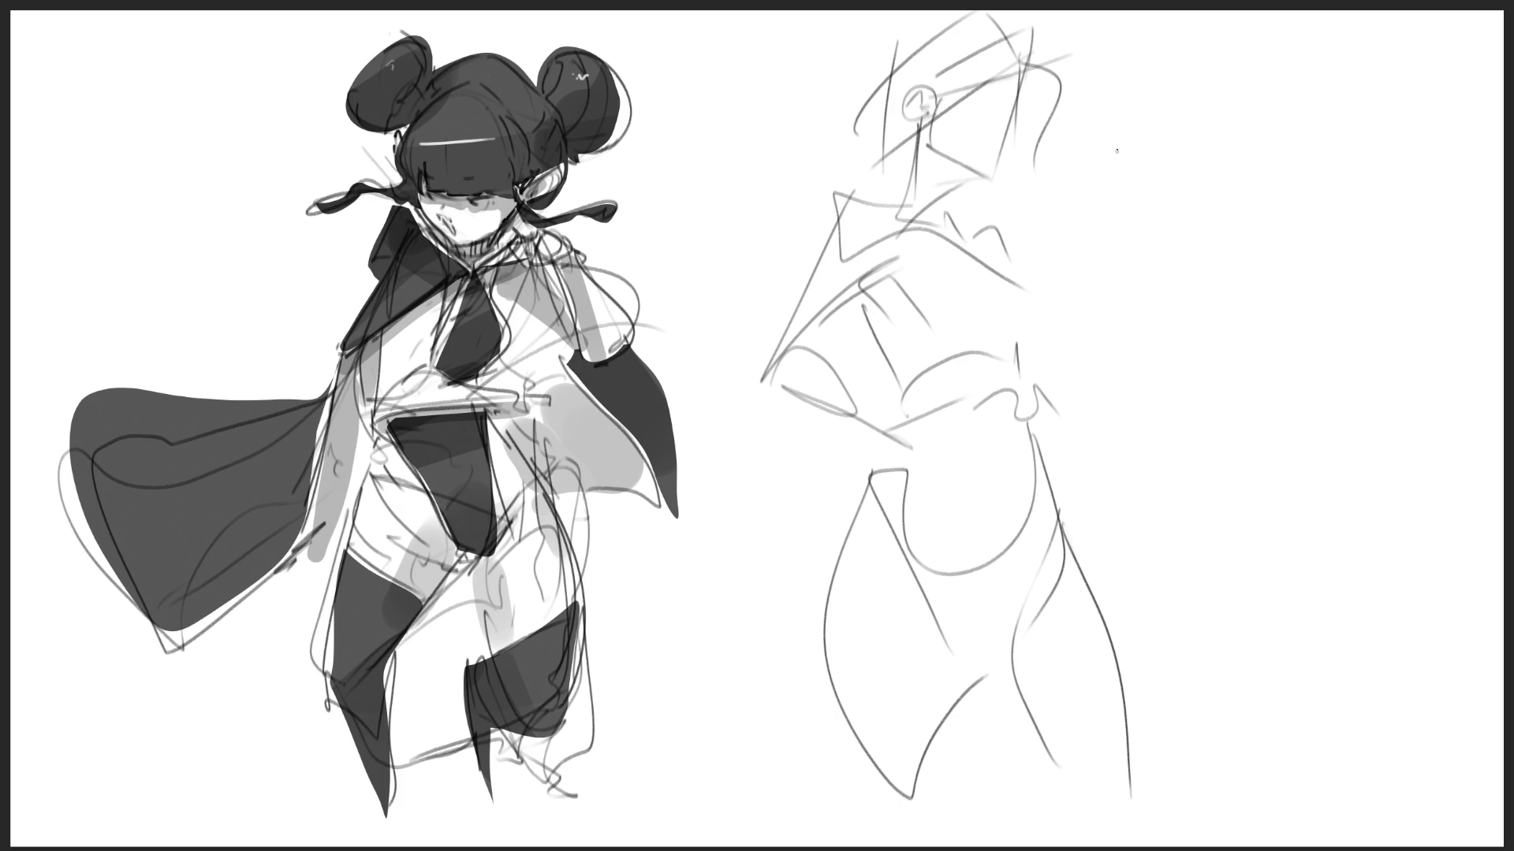
- Rough in a new gesture figure's head, neck, shoulders, sweeping torso, arms and hips
mouse_move(1119, 181)
mouse_down()
mouse_move(1152, 114)
mouse_move(1190, 170)
mouse_move(1129, 214)
mouse_up()
mouse_move(1179, 150)
mouse_down()
mouse_move(1153, 241)
mouse_move(1230, 236)
mouse_move(1135, 276)
mouse_up()
drag(1253, 236, 1084, 296)
drag(1198, 256, 1195, 320)
mouse_move(1160, 220)
mouse_down()
mouse_move(1170, 298)
mouse_move(1194, 322)
mouse_up()
drag(1230, 260, 1218, 299)
mouse_move(1214, 138)
mouse_down()
mouse_move(1261, 203)
mouse_move(1252, 256)
mouse_up()
mouse_move(1135, 335)
mouse_down()
mouse_move(1198, 371)
mouse_move(1159, 410)
mouse_move(1198, 414)
mouse_up()
drag(1131, 374, 1148, 437)
- Sketch the new figure's legs and lower body with looping, wavy and diagonal gesture strokes
drag(1141, 283, 1077, 463)
mouse_move(1182, 311)
mouse_down()
mouse_move(1180, 473)
mouse_move(1140, 536)
mouse_up()
mouse_move(1258, 308)
mouse_down()
mouse_move(1174, 486)
mouse_move(1244, 426)
mouse_up()
mouse_move(1227, 259)
mouse_down()
mouse_move(1274, 421)
mouse_move(1309, 402)
mouse_up()
drag(1280, 422, 1315, 402)
mouse_move(1206, 445)
mouse_down()
mouse_move(1332, 382)
mouse_move(1163, 473)
mouse_up()
drag(1289, 406, 1176, 471)
drag(1168, 473, 1159, 539)
mouse_move(1100, 458)
mouse_down()
mouse_move(1228, 489)
mouse_move(1265, 439)
mouse_up()
drag(1199, 511, 1214, 537)
mouse_move(1090, 440)
mouse_down()
mouse_move(1085, 529)
mouse_move(1228, 574)
mouse_up()
drag(1145, 553, 1253, 566)
- Build up the new figure's sweeping right-side contours, then mirror the canvas horizontally
drag(1291, 493, 1284, 509)
drag(1327, 406, 1321, 430)
drag(1310, 461, 1283, 511)
drag(1322, 413, 1357, 696)
drag(1310, 586, 1381, 685)
drag(1231, 579, 1381, 685)
mouse_move(1125, 583)
mouse_down()
mouse_move(1382, 504)
mouse_move(1331, 655)
mouse_up()
mouse_move(1263, 713)
mouse_down()
mouse_move(1290, 694)
mouse_move(1329, 781)
mouse_up()
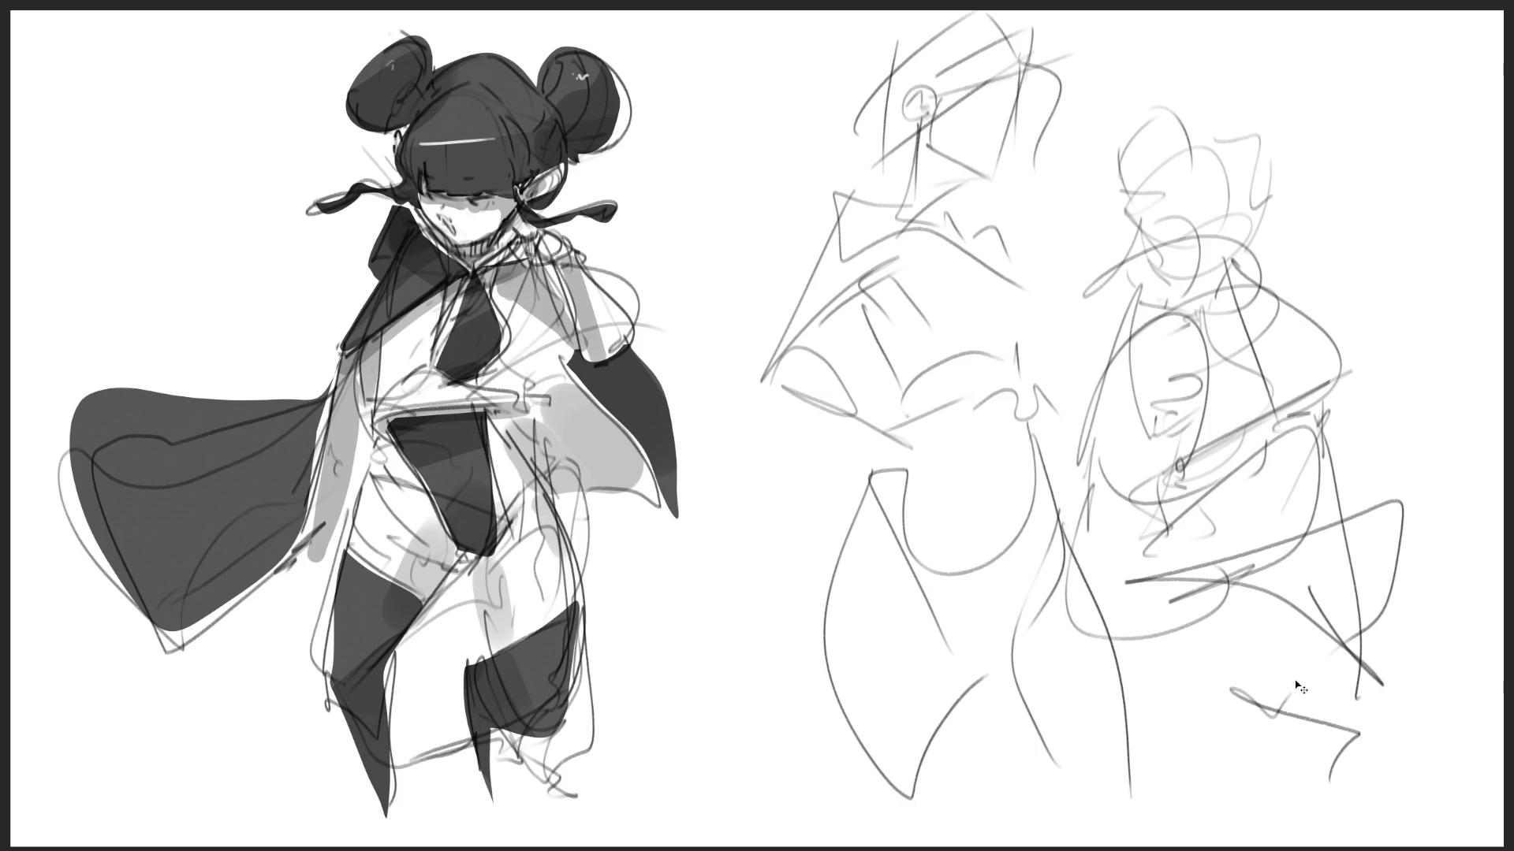
key(m)
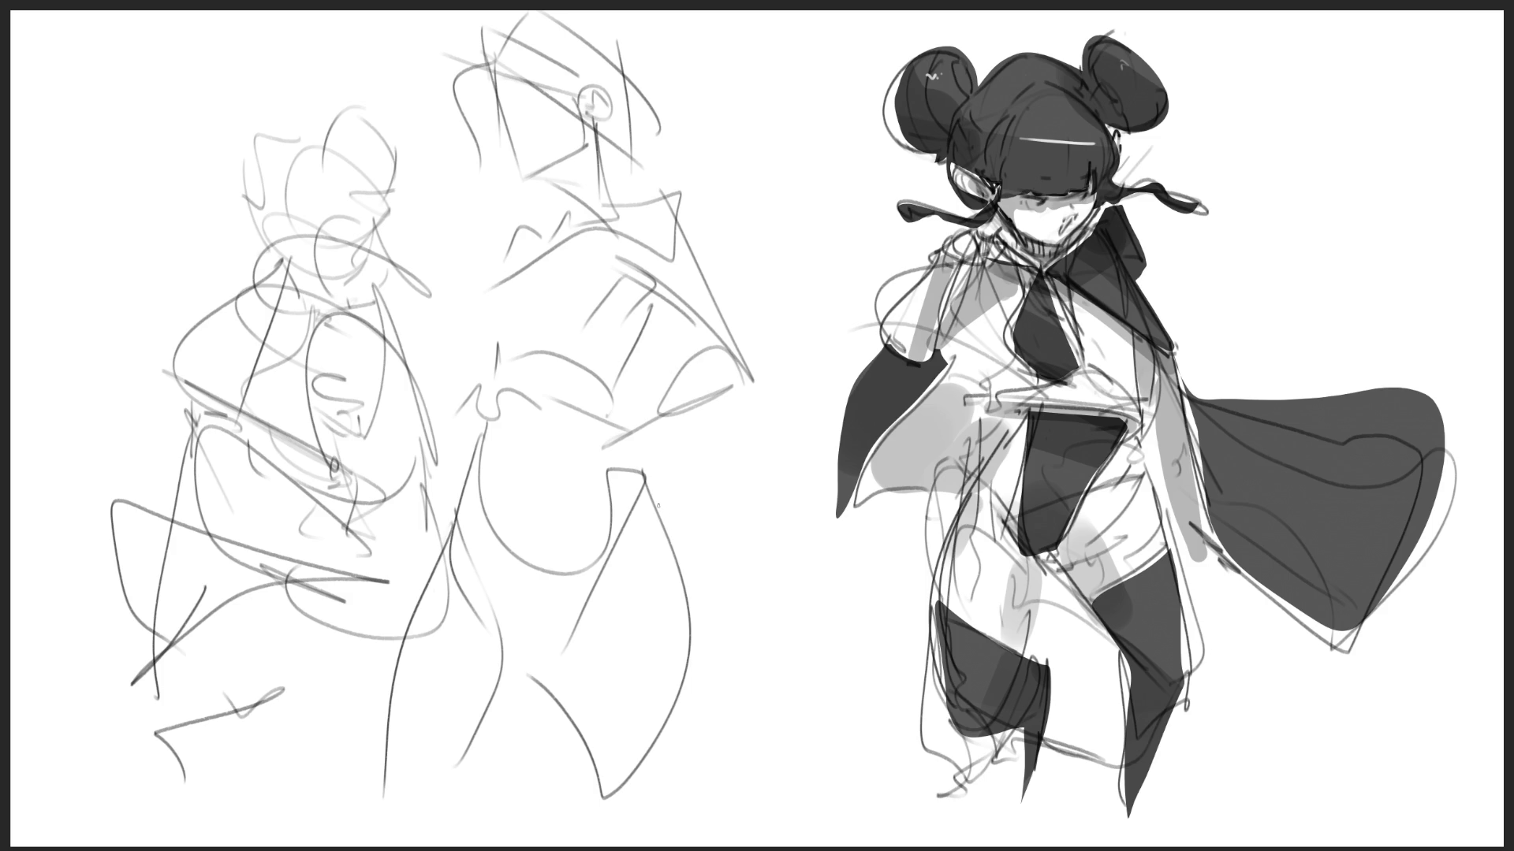
- Fade the left rough sketch with a large eraser, then line the figure's hand, collar, ear and raised arm
key(e)
mouse_move(576, 460)
mouse_down()
mouse_move(460, 365)
mouse_move(389, 388)
mouse_move(483, 591)
mouse_move(441, 336)
mouse_up()
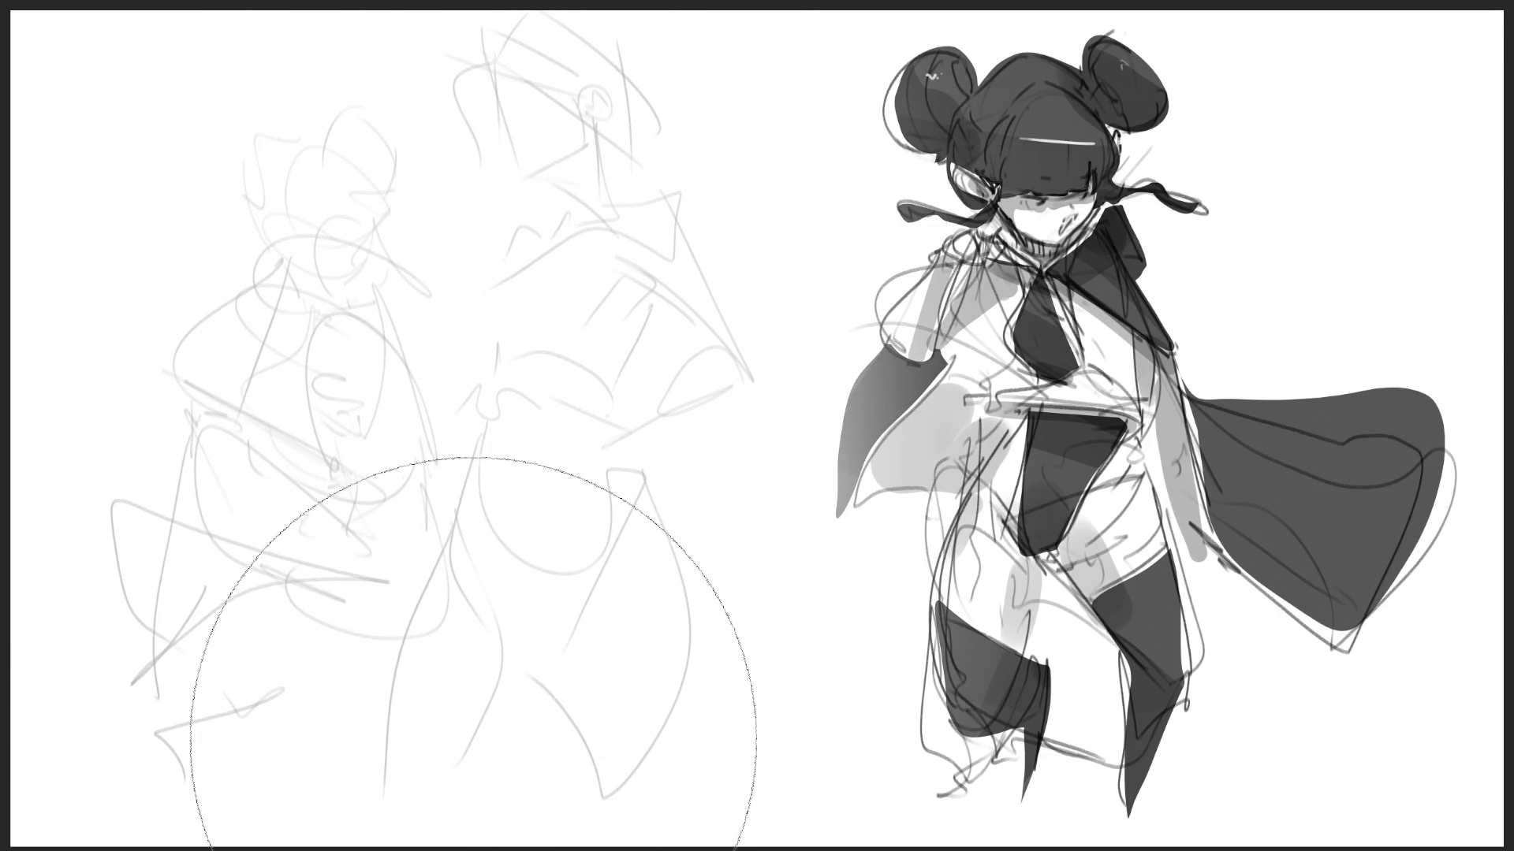
key(b)
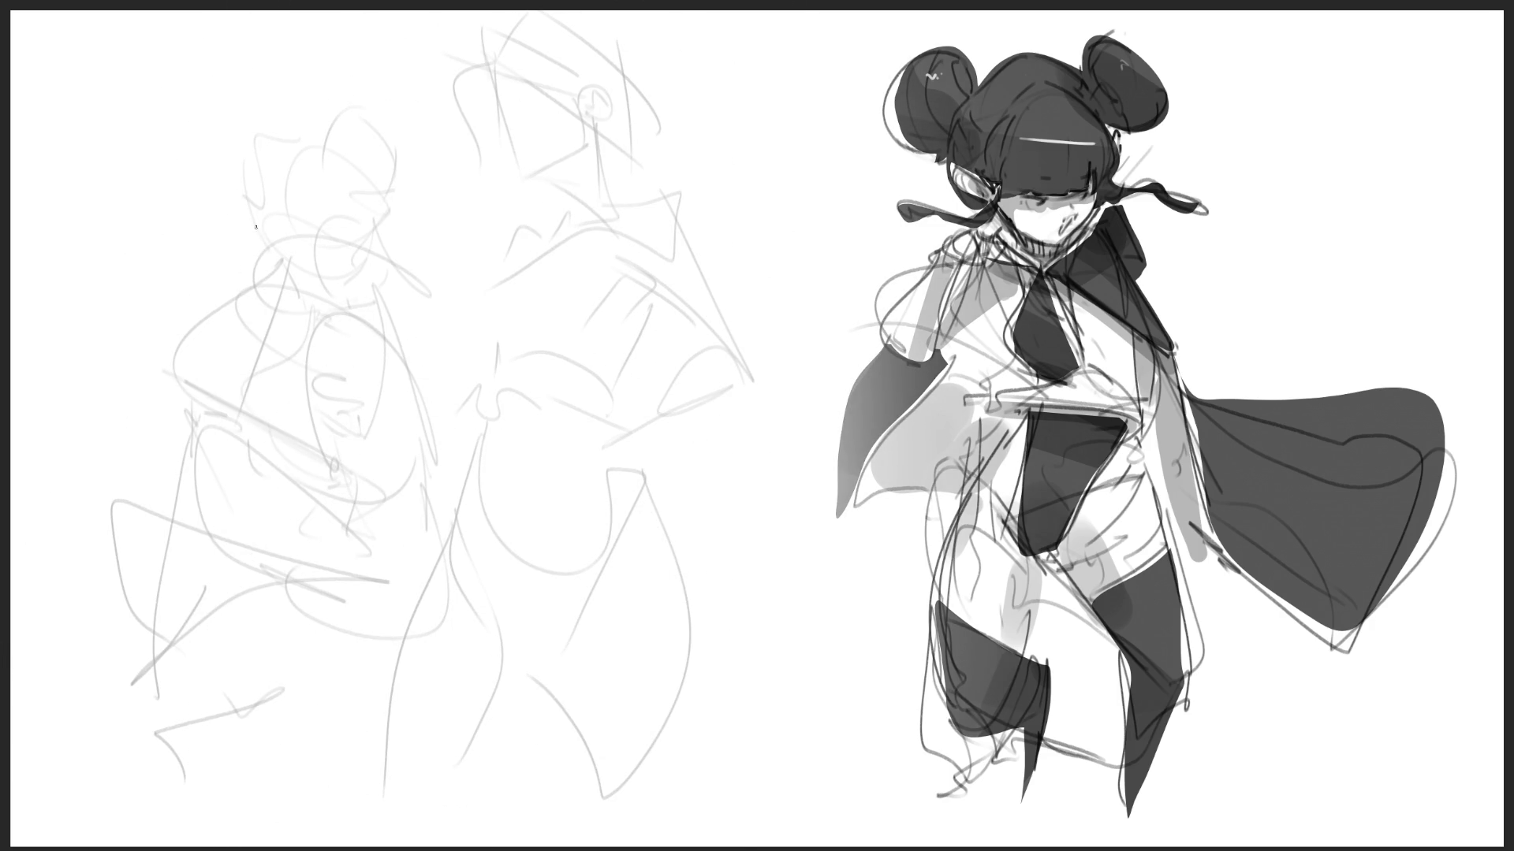
mouse_move(271, 195)
mouse_down()
mouse_move(299, 269)
mouse_move(190, 379)
mouse_move(225, 396)
mouse_up()
drag(289, 270, 233, 379)
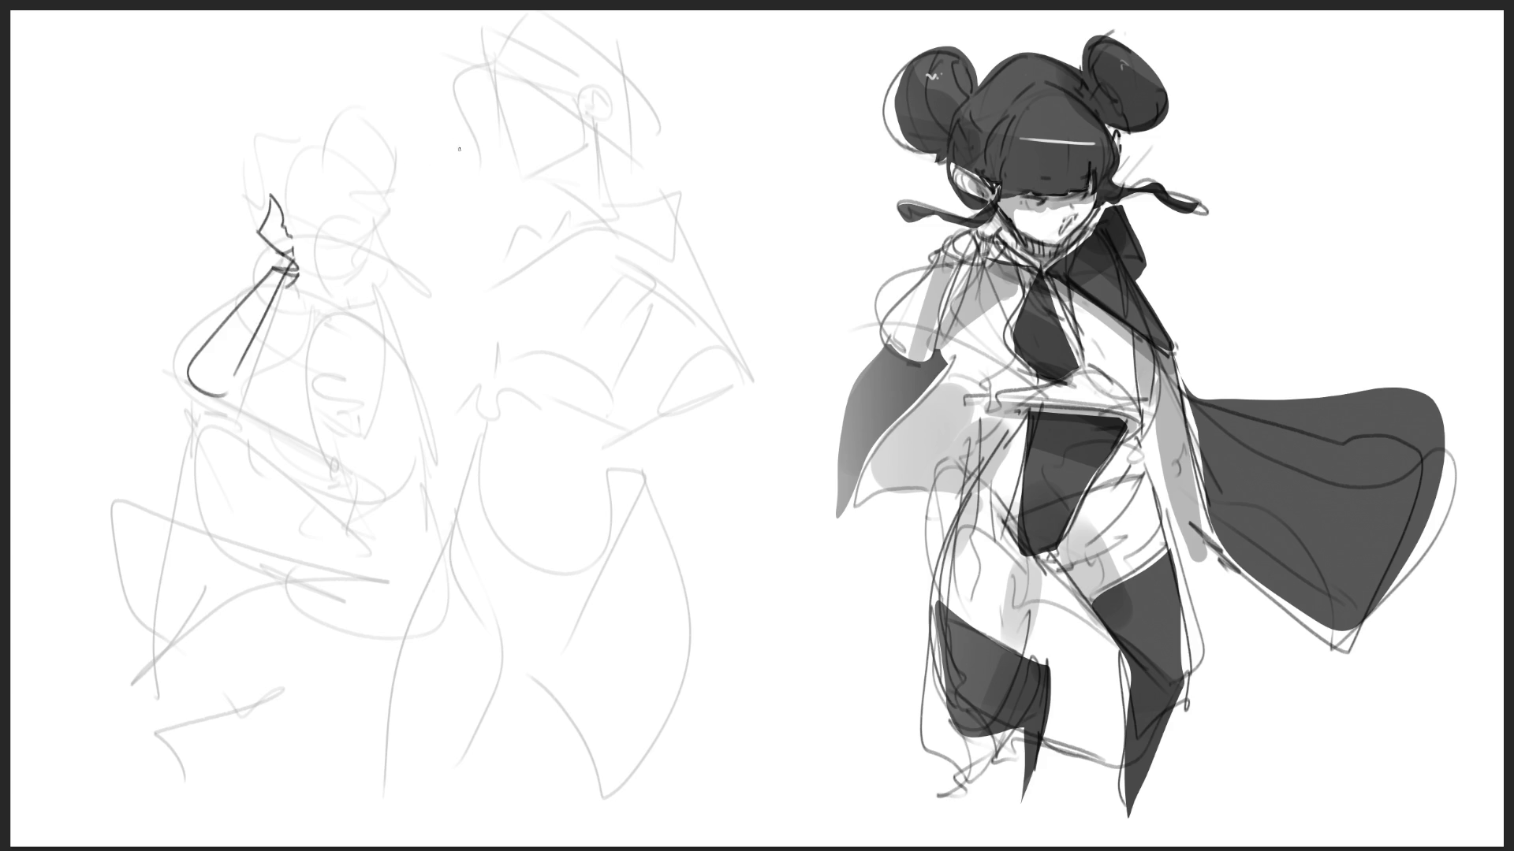
mouse_move(276, 211)
mouse_down()
mouse_move(280, 197)
mouse_move(297, 230)
mouse_move(321, 208)
mouse_move(337, 223)
mouse_move(350, 211)
mouse_up()
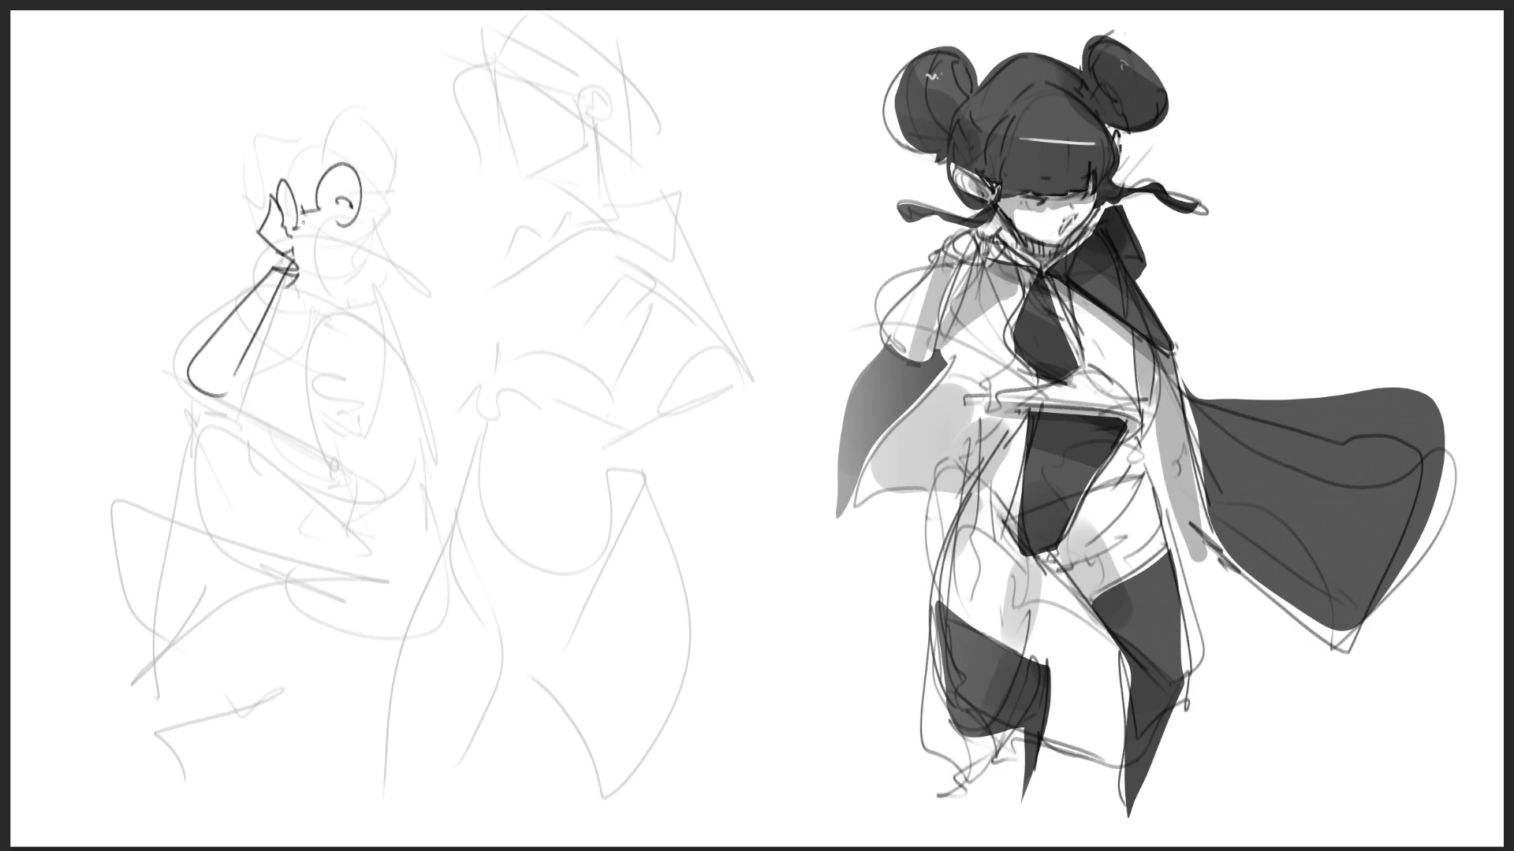
mouse_move(292, 235)
mouse_down()
mouse_move(295, 268)
mouse_move(355, 290)
mouse_up()
- Draw the left figure's head with a two-eared hat, brim, jaw curl and curly hair
mouse_move(293, 186)
mouse_down()
mouse_move(341, 146)
mouse_move(270, 158)
mouse_move(228, 189)
mouse_move(272, 201)
mouse_up()
mouse_move(284, 169)
mouse_down()
mouse_move(334, 111)
mouse_move(382, 197)
mouse_move(381, 252)
mouse_up()
drag(384, 189, 398, 263)
drag(386, 268, 389, 281)
mouse_move(386, 157)
mouse_down()
mouse_move(409, 207)
mouse_move(405, 265)
mouse_up()
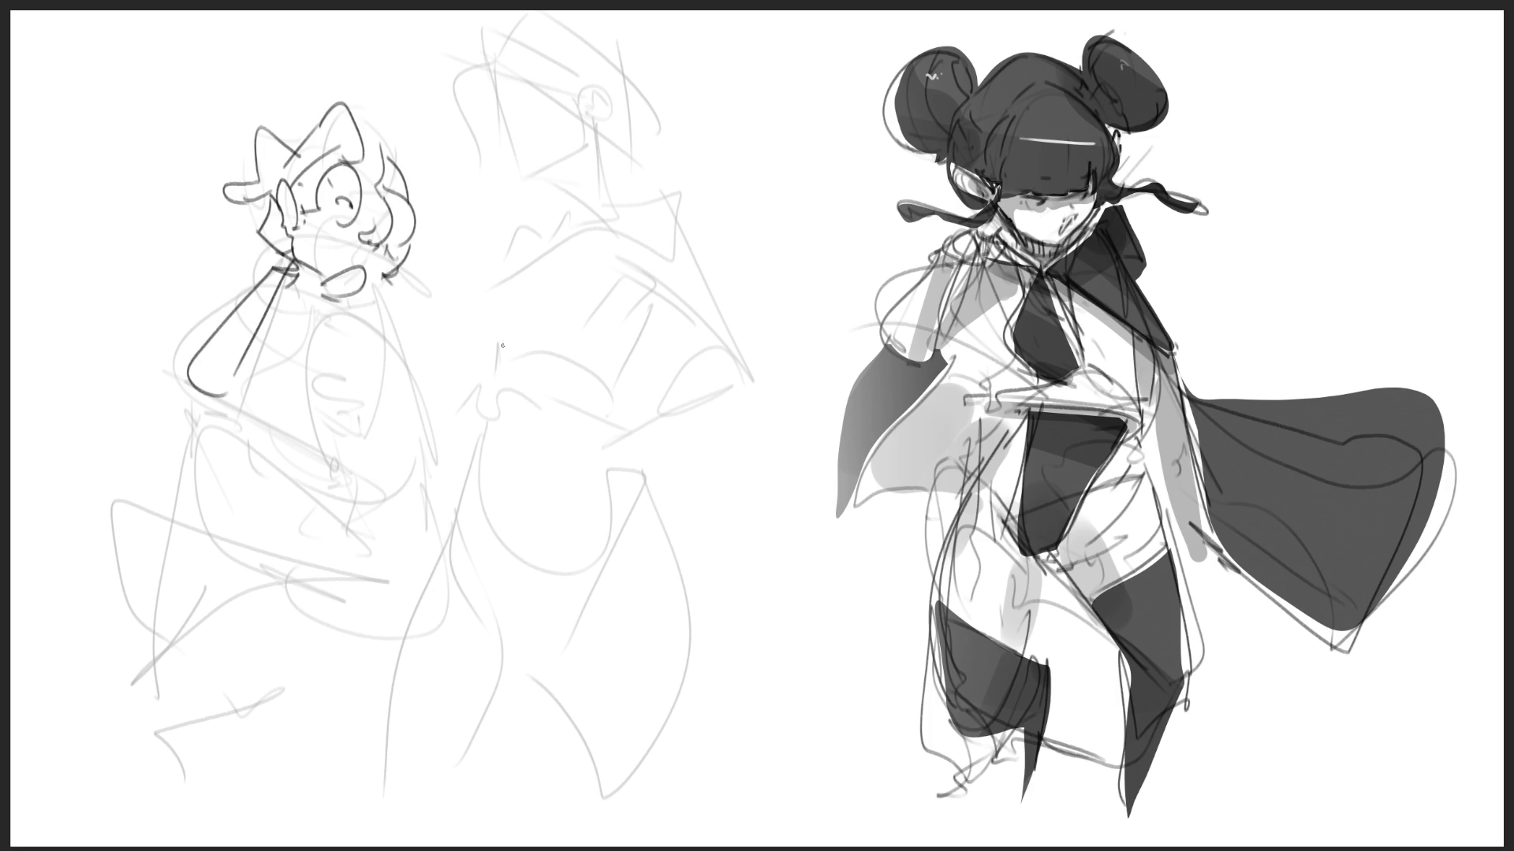
- Draw the left figure's hands, forearm, back and torso contour, and wavy hair strands over the chest
mouse_move(201, 405)
mouse_down()
mouse_move(187, 429)
mouse_move(235, 398)
mouse_move(236, 430)
mouse_move(252, 402)
mouse_move(338, 465)
mouse_up()
mouse_move(258, 407)
mouse_down()
mouse_move(341, 416)
mouse_move(350, 456)
mouse_up()
drag(340, 465, 380, 439)
mouse_move(348, 307)
mouse_down()
mouse_move(413, 347)
mouse_move(395, 466)
mouse_up()
mouse_move(368, 348)
mouse_down()
mouse_move(350, 438)
mouse_move(398, 465)
mouse_up()
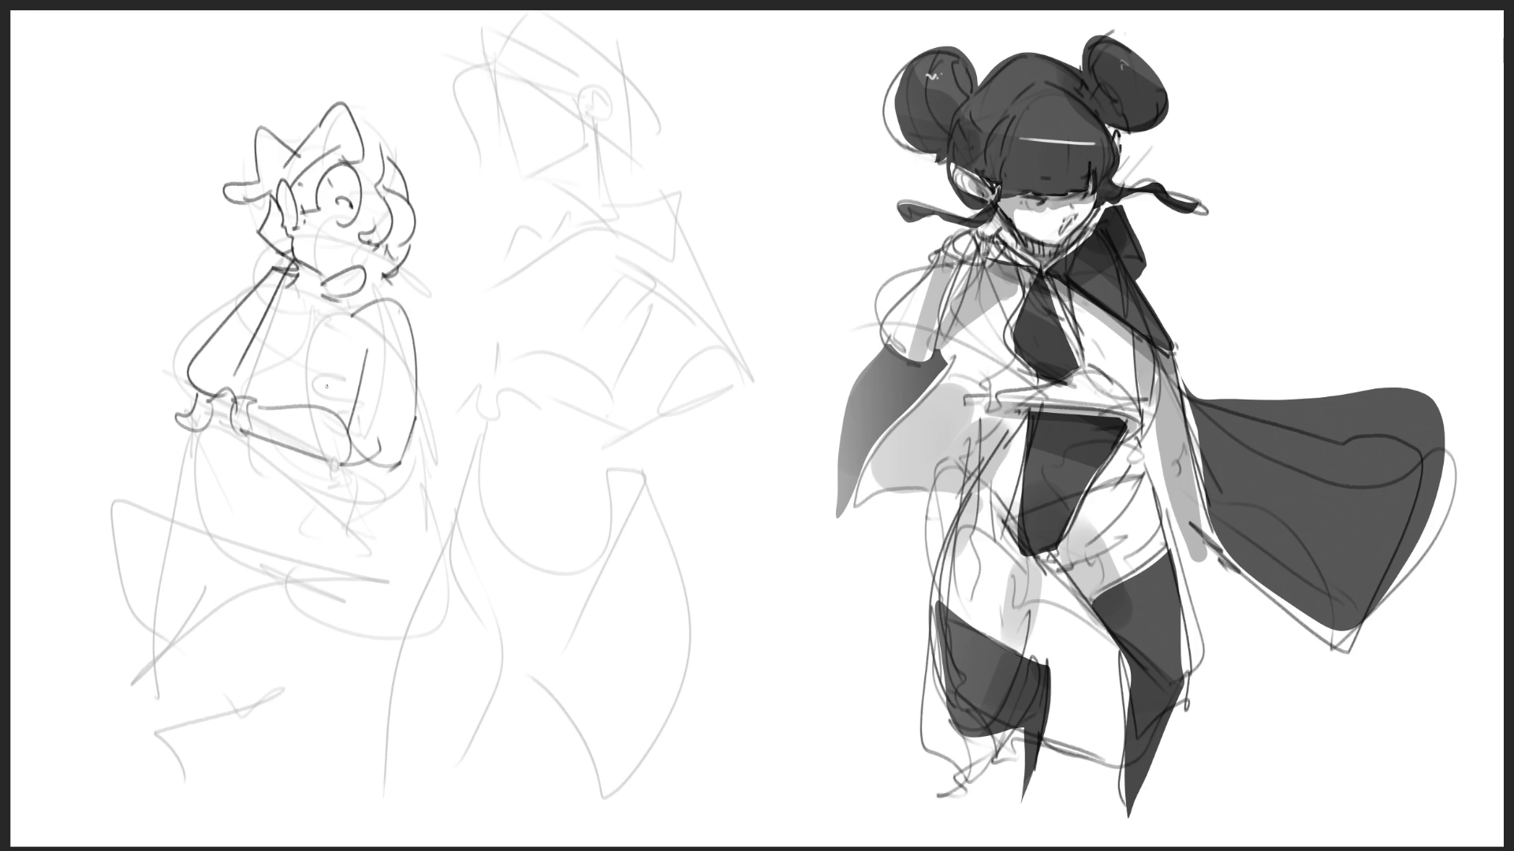
mouse_move(292, 282)
mouse_down()
mouse_move(242, 347)
mouse_move(286, 322)
mouse_up()
drag(293, 320, 272, 361)
drag(314, 301, 281, 379)
mouse_move(284, 360)
mouse_down()
mouse_move(269, 399)
mouse_move(351, 390)
mouse_up()
- Line the left figure's belly, hips, thighs, knee and boot, and add an ear to the middle figure
mouse_move(358, 315)
mouse_down()
mouse_move(343, 445)
mouse_move(376, 497)
mouse_move(410, 505)
mouse_move(444, 567)
mouse_move(365, 628)
mouse_up()
drag(248, 494, 192, 688)
mouse_move(195, 428)
mouse_down()
mouse_move(162, 713)
mouse_move(254, 548)
mouse_move(236, 448)
mouse_move(298, 517)
mouse_up()
mouse_move(320, 466)
mouse_down()
mouse_move(324, 487)
mouse_move(284, 505)
mouse_move(360, 482)
mouse_move(246, 555)
mouse_up()
drag(229, 612, 306, 623)
drag(225, 662, 144, 798)
mouse_move(593, 75)
mouse_down()
mouse_move(579, 96)
mouse_move(604, 115)
mouse_move(587, 85)
mouse_up()
drag(588, 81, 595, 131)
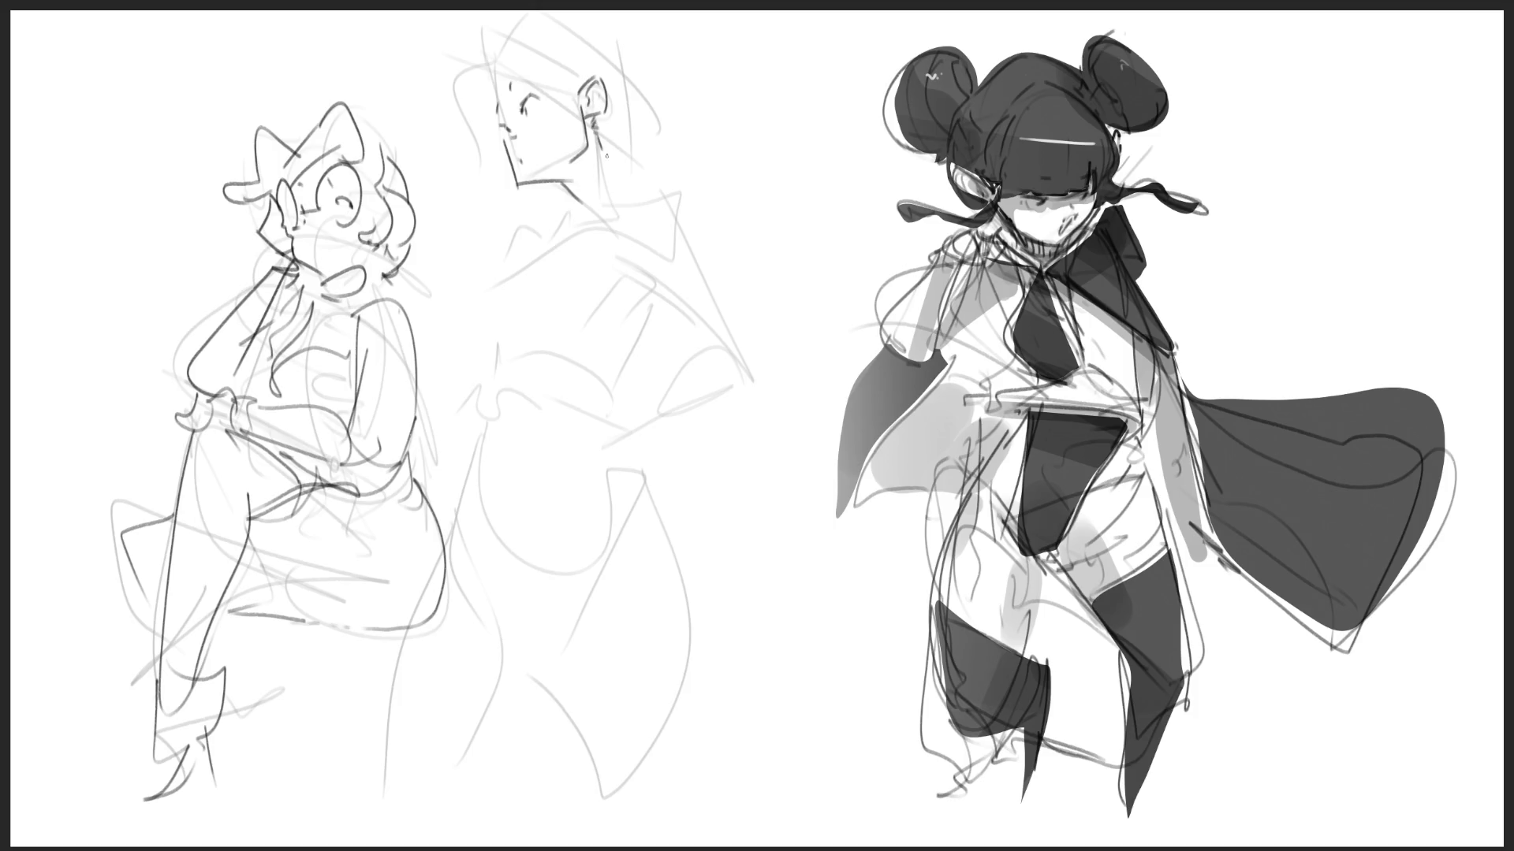
- Outline the middle figure's hair with headband and back curl, its neck, and ribbed turtleneck collar
mouse_move(489, 71)
mouse_down()
mouse_move(578, 89)
mouse_move(530, 11)
mouse_move(639, 88)
mouse_move(674, 161)
mouse_up()
mouse_move(485, 57)
mouse_down()
mouse_move(471, 119)
mouse_move(497, 124)
mouse_move(545, 208)
mouse_up()
mouse_move(505, 148)
mouse_down()
mouse_move(504, 201)
mouse_move(522, 207)
mouse_up()
mouse_move(537, 186)
mouse_down()
mouse_move(537, 213)
mouse_move(553, 208)
mouse_up()
drag(569, 193, 568, 213)
mouse_move(597, 126)
mouse_down()
mouse_move(609, 201)
mouse_move(574, 218)
mouse_up()
mouse_move(593, 129)
mouse_down()
mouse_move(600, 207)
mouse_move(669, 190)
mouse_move(692, 233)
mouse_up()
mouse_move(631, 196)
mouse_down()
mouse_move(587, 244)
mouse_move(527, 260)
mouse_up()
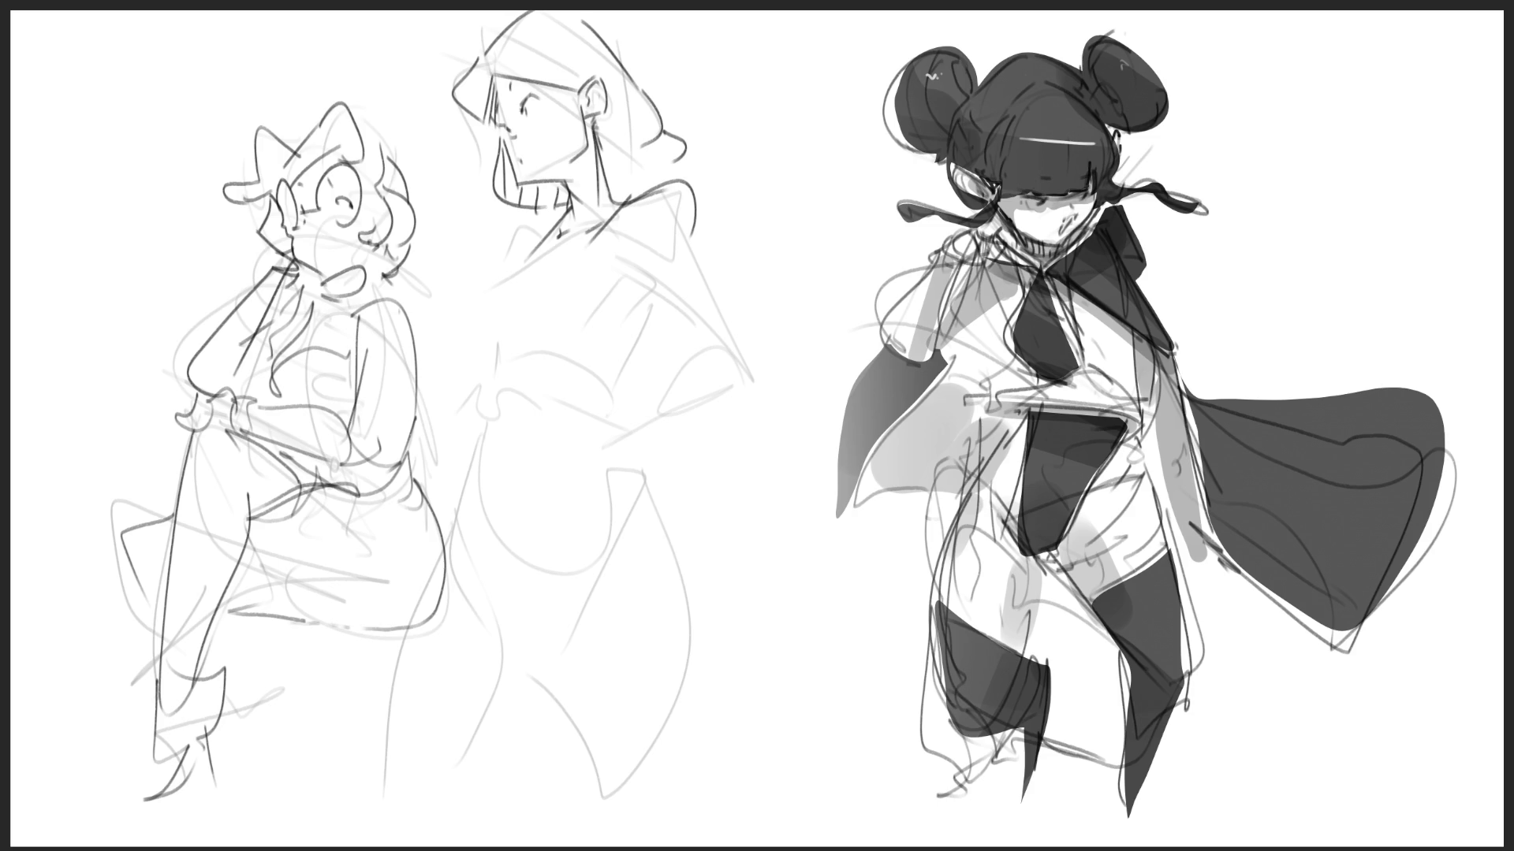
- Line the middle figure's cloak collar with hatching, the shoulder edge, and the crop-top band over the bust
mouse_move(629, 197)
mouse_down()
mouse_move(516, 268)
mouse_move(612, 274)
mouse_move(653, 302)
mouse_move(593, 337)
mouse_move(593, 361)
mouse_up()
mouse_move(654, 305)
mouse_down()
mouse_move(611, 376)
mouse_move(490, 370)
mouse_move(491, 353)
mouse_up()
drag(490, 352, 566, 321)
mouse_move(511, 276)
mouse_down()
mouse_move(479, 306)
mouse_move(493, 347)
mouse_up()
drag(499, 347, 570, 318)
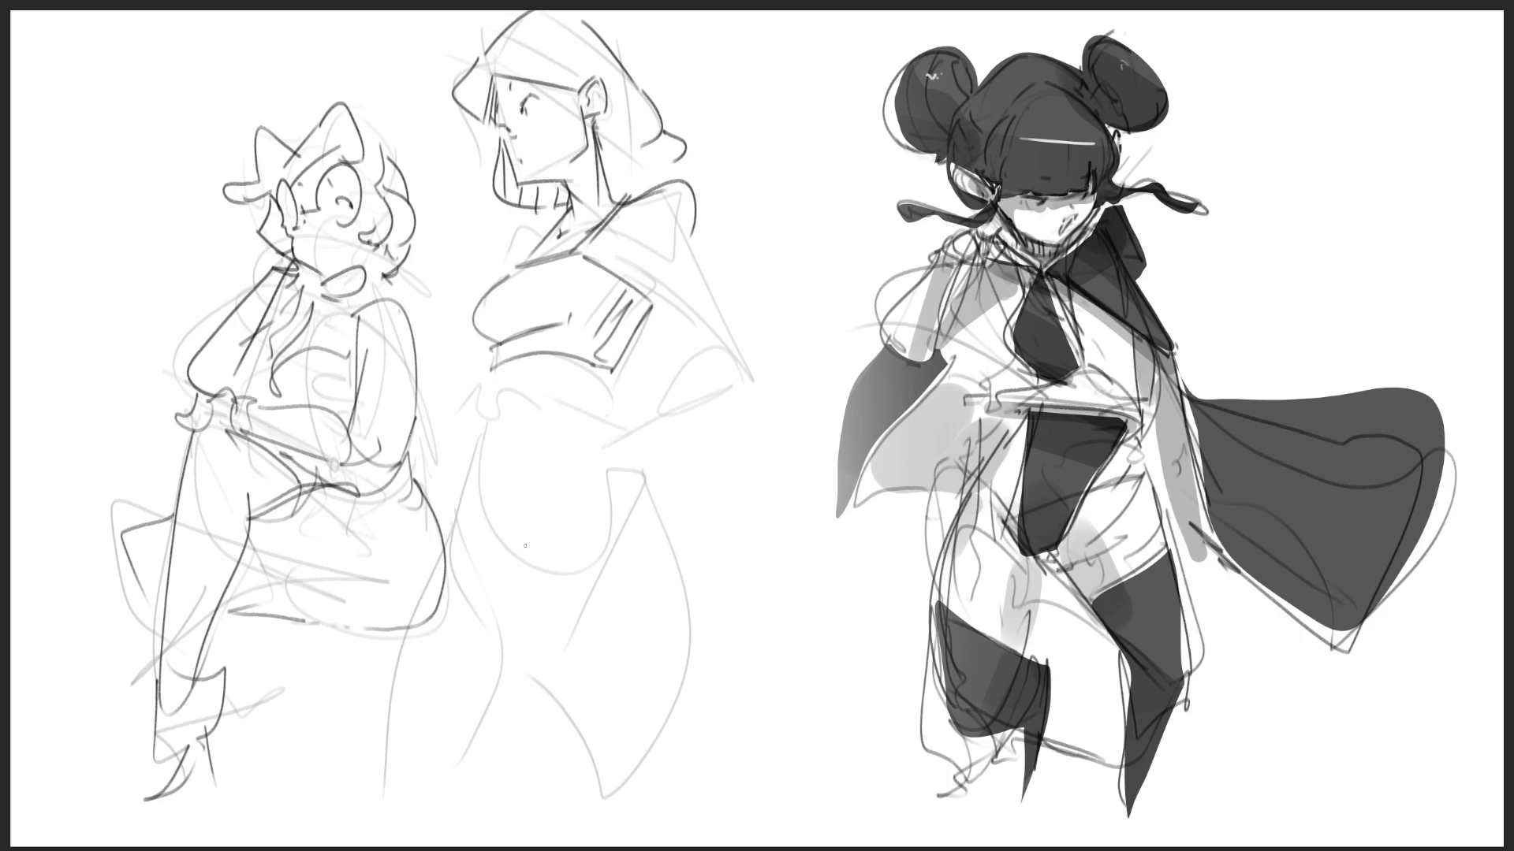
drag(619, 270, 570, 319)
drag(655, 200, 632, 217)
mouse_move(644, 224)
mouse_down()
mouse_move(620, 233)
mouse_move(629, 254)
mouse_up()
drag(654, 239, 630, 267)
drag(689, 192, 700, 312)
drag(660, 261, 665, 335)
drag(697, 315, 708, 361)
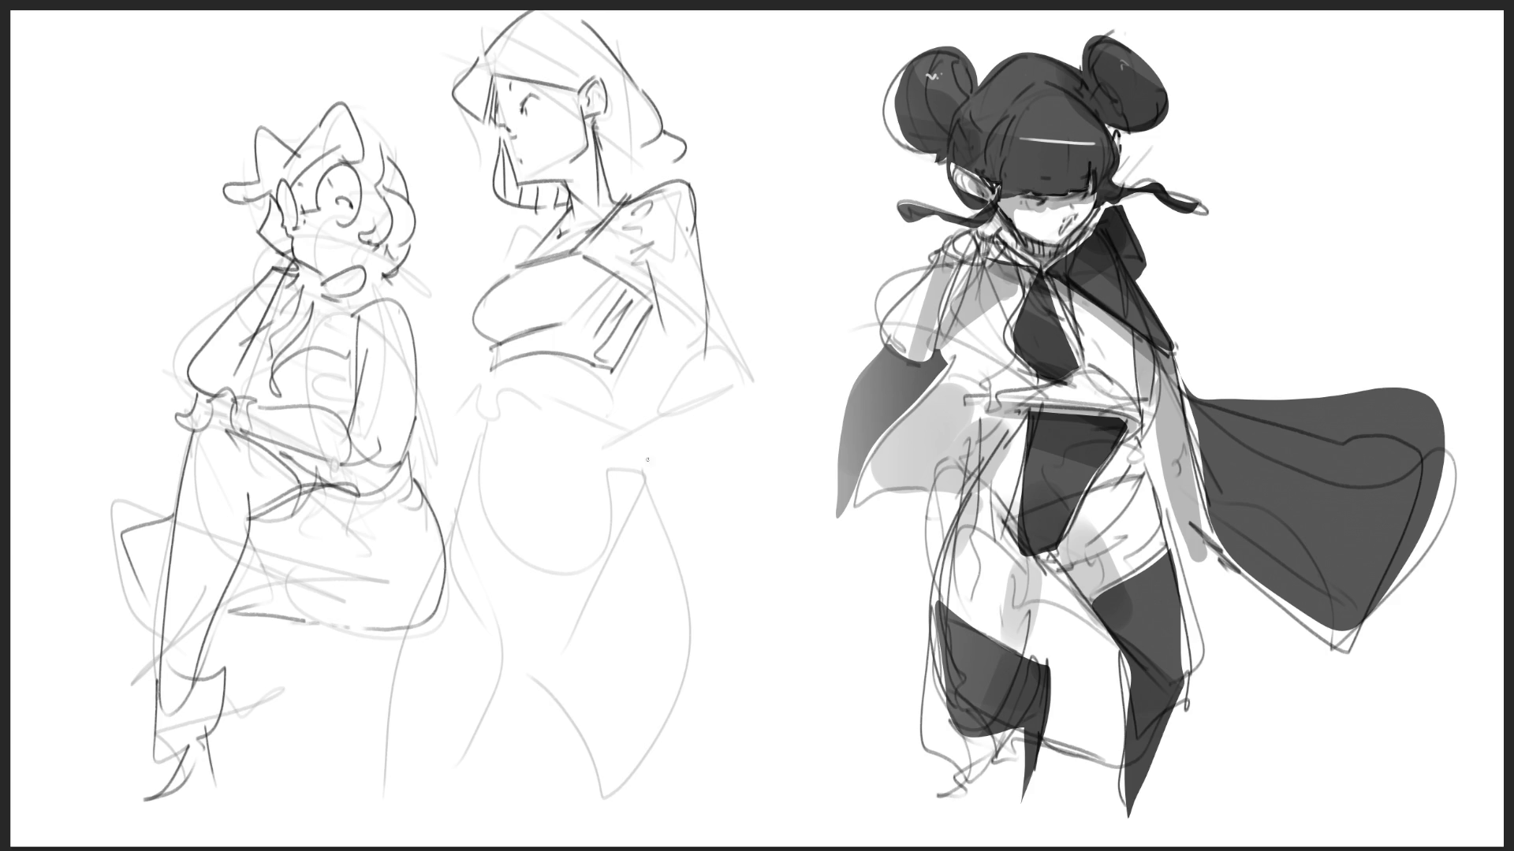
drag(553, 212, 512, 257)
- Draw the middle figure's high-waisted shorts: waist lines, waistband, hip line, crotch and both thighs
mouse_move(499, 645)
mouse_down()
mouse_move(455, 518)
mouse_move(505, 650)
mouse_move(534, 658)
mouse_move(605, 532)
mouse_move(536, 658)
mouse_up()
drag(664, 511, 635, 548)
mouse_move(469, 524)
mouse_down()
mouse_move(460, 488)
mouse_move(574, 408)
mouse_move(615, 487)
mouse_up()
drag(622, 436, 650, 502)
mouse_move(651, 501)
mouse_down()
mouse_move(603, 528)
mouse_move(676, 515)
mouse_move(686, 539)
mouse_move(686, 764)
mouse_up()
mouse_move(590, 604)
mouse_down()
mouse_move(607, 798)
mouse_move(685, 787)
mouse_up()
drag(533, 674, 462, 785)
mouse_move(436, 597)
mouse_down()
mouse_move(416, 631)
mouse_move(423, 777)
mouse_up()
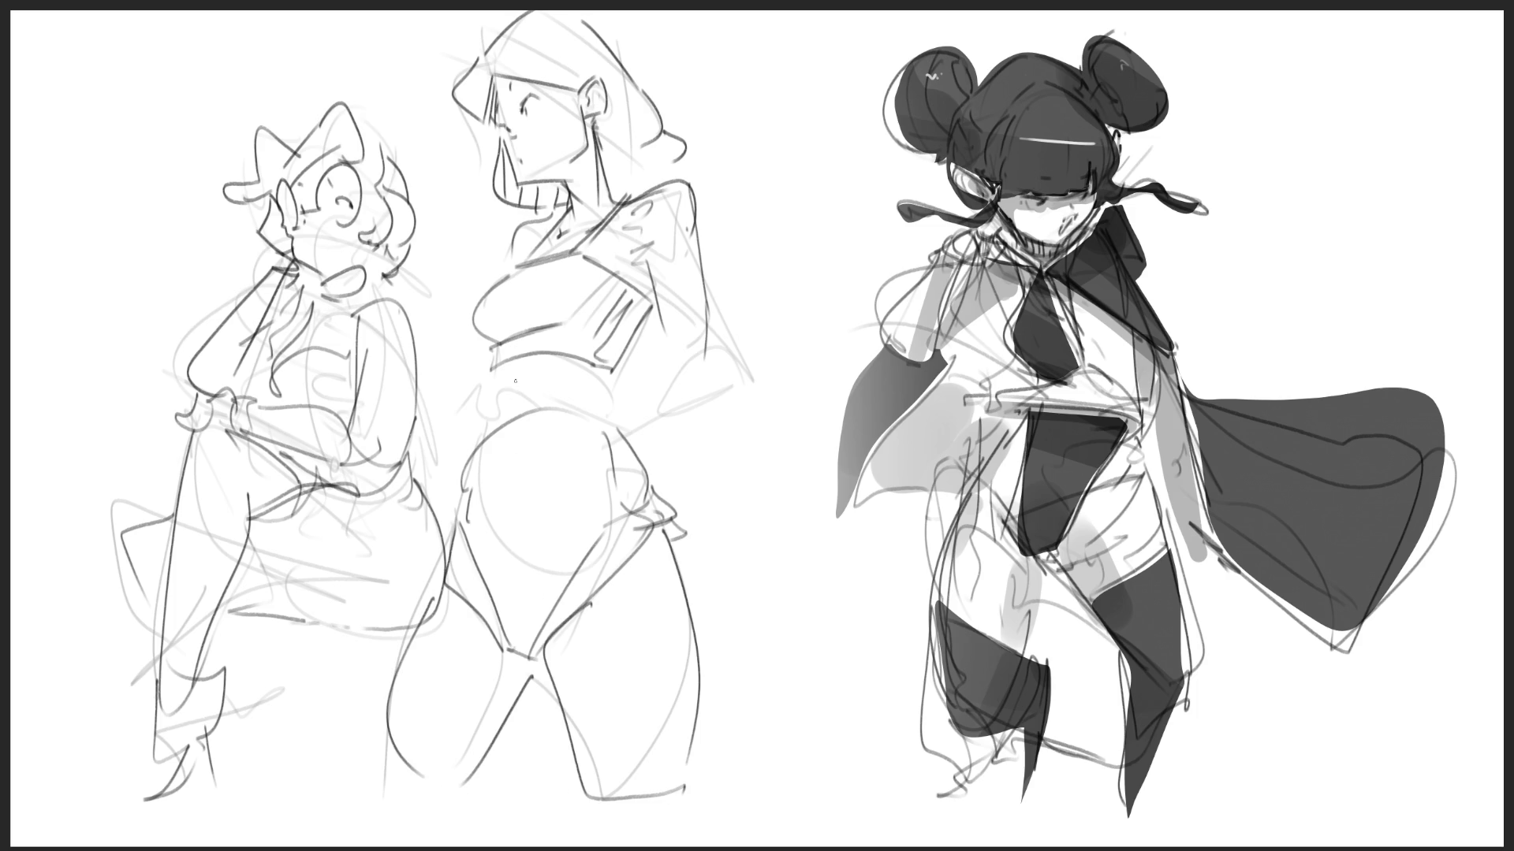
drag(497, 366, 478, 439)
drag(603, 364, 611, 440)
mouse_move(469, 442)
mouse_down()
mouse_move(601, 405)
mouse_move(465, 474)
mouse_move(607, 421)
mouse_up()
drag(504, 411, 524, 651)
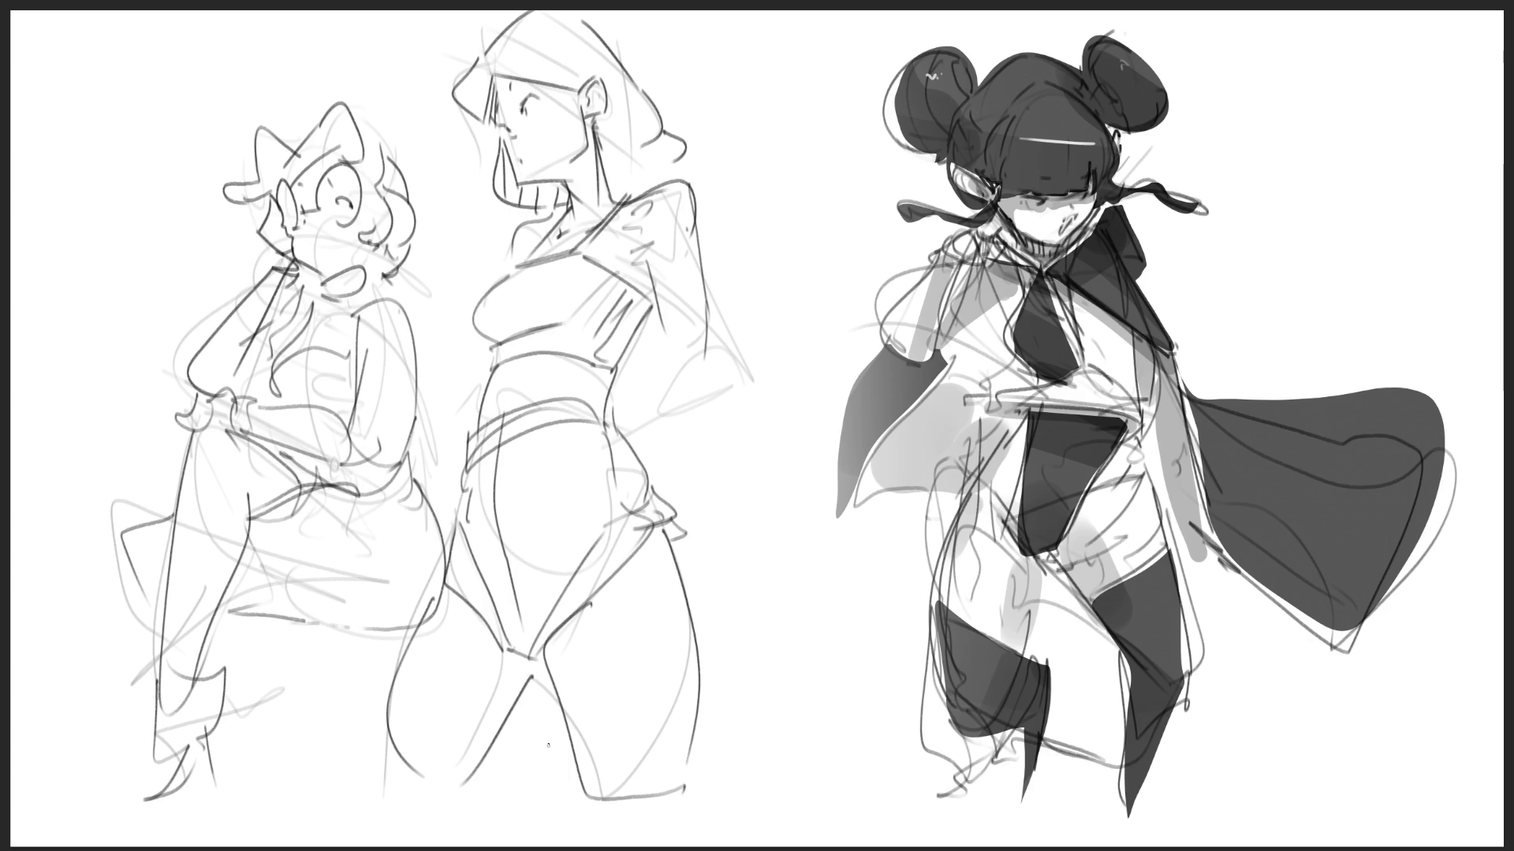
- Add the arm bent to the hip and a tied sash end, then begin selecting the hair outline
mouse_move(544, 435)
mouse_down()
mouse_move(572, 449)
mouse_move(558, 443)
mouse_move(565, 482)
mouse_move(608, 476)
mouse_move(608, 426)
mouse_move(610, 477)
mouse_up()
mouse_move(585, 421)
mouse_down()
mouse_move(618, 432)
mouse_move(668, 346)
mouse_move(724, 372)
mouse_up()
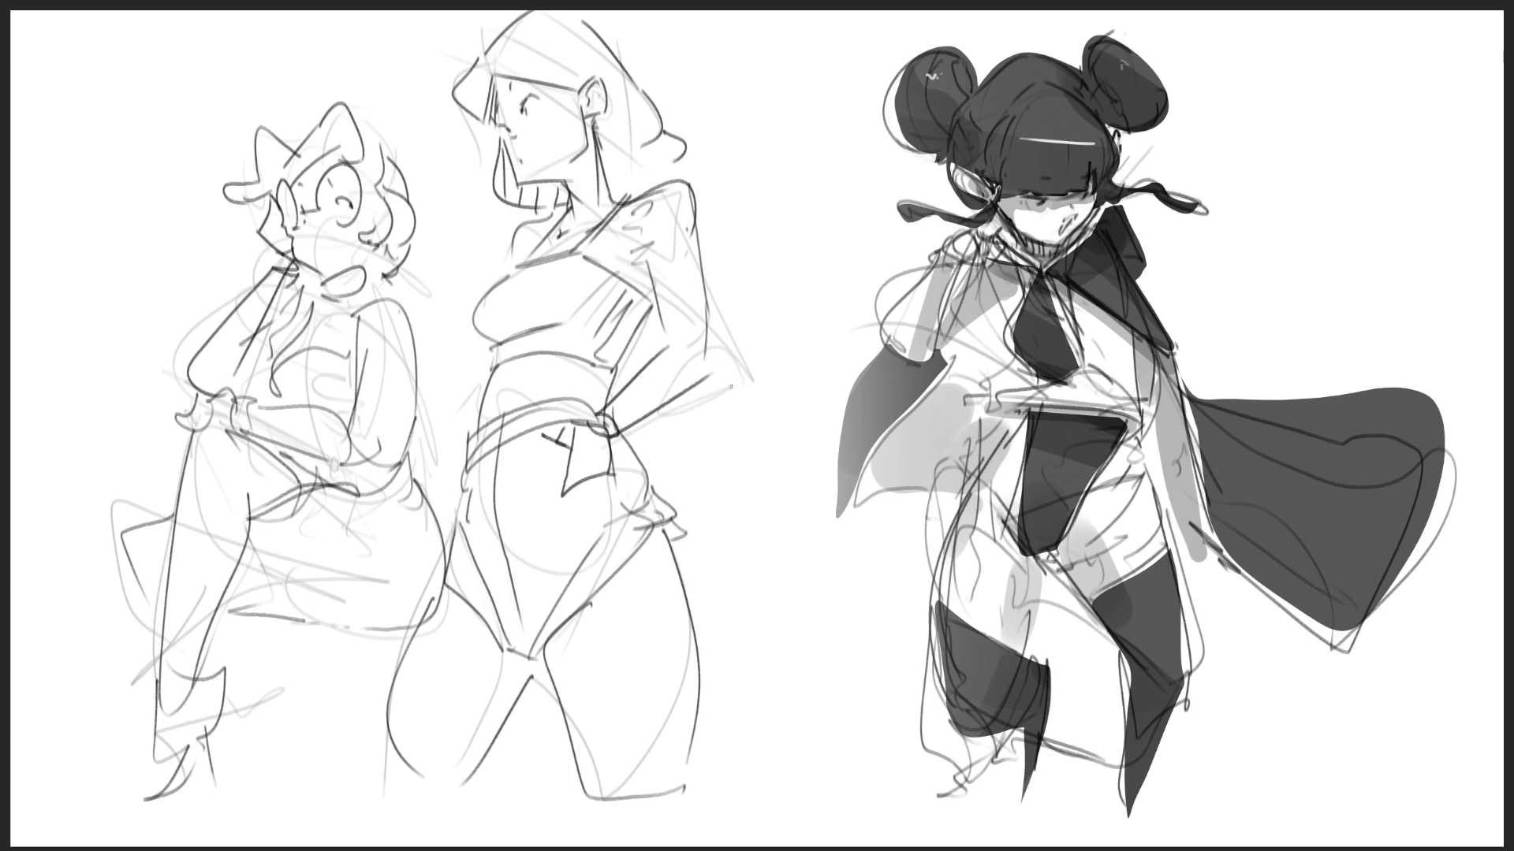
mouse_move(460, 451)
mouse_down()
mouse_move(443, 512)
mouse_move(482, 406)
mouse_up()
drag(643, 245, 679, 328)
mouse_move(686, 193)
mouse_down()
mouse_move(738, 353)
mouse_move(621, 398)
mouse_move(610, 432)
mouse_move(747, 362)
mouse_up()
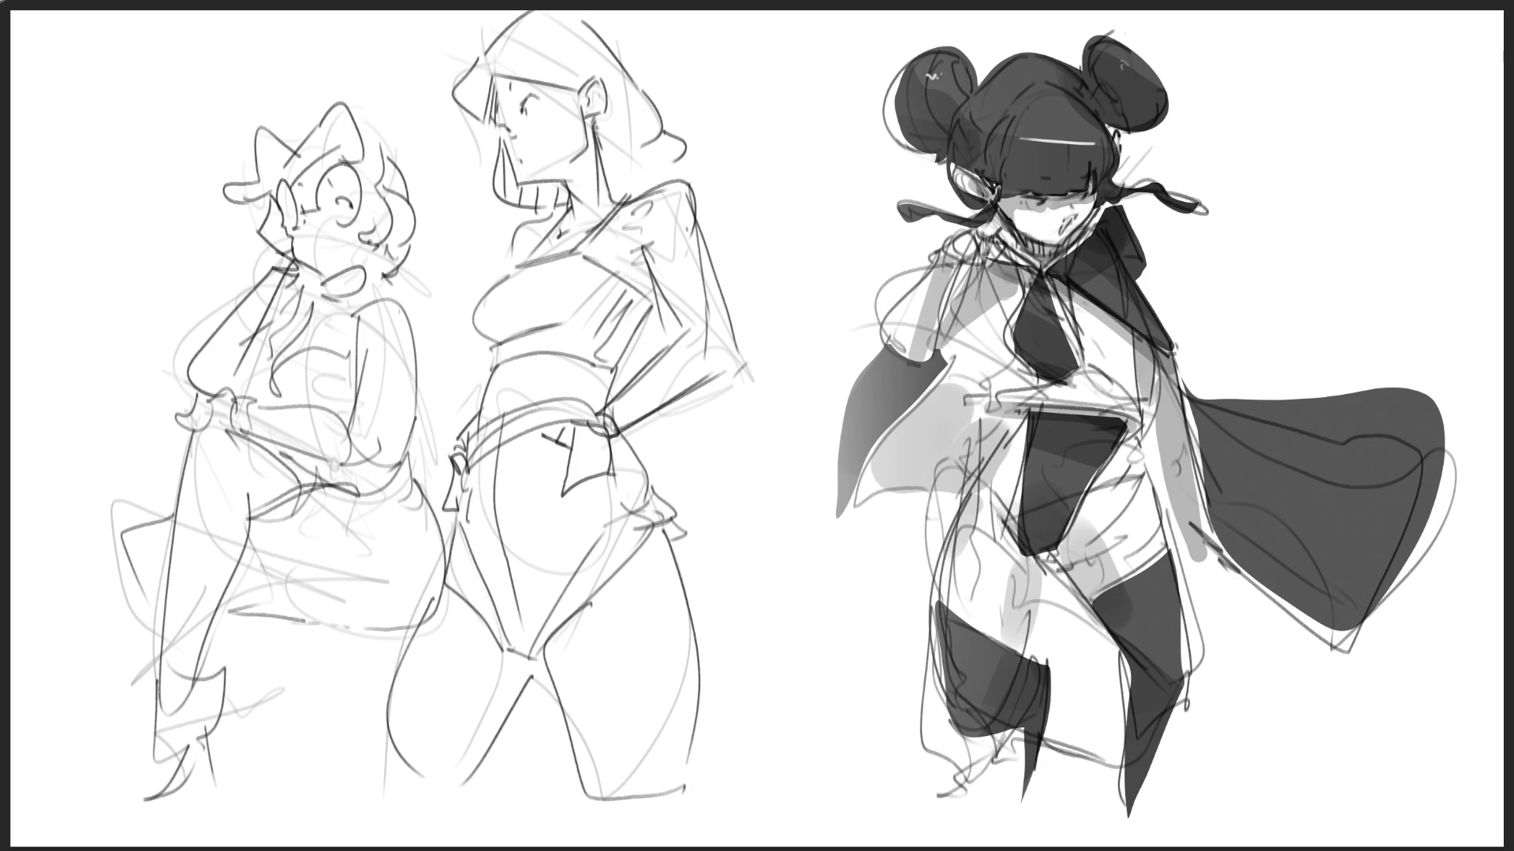
mouse_move(536, 13)
mouse_down()
mouse_move(456, 95)
mouse_move(596, 86)
mouse_move(619, 209)
mouse_move(679, 183)
mouse_move(688, 146)
mouse_move(643, 87)
mouse_move(544, 12)
mouse_up()
mouse_move(505, 142)
mouse_down()
mouse_move(485, 211)
mouse_move(569, 206)
mouse_move(505, 165)
mouse_up()
- Select the middle figure's head, torso and belt tie and fill hair, top and shorts dark grey
mouse_move(629, 197)
mouse_down()
mouse_move(592, 254)
mouse_move(651, 337)
mouse_move(524, 364)
mouse_move(490, 343)
mouse_move(544, 258)
mouse_move(603, 224)
mouse_up()
key(ctrl+d)
mouse_move(473, 79)
mouse_down()
mouse_move(607, 229)
mouse_move(599, 417)
mouse_move(473, 441)
mouse_move(588, 427)
mouse_move(566, 453)
mouse_move(579, 418)
mouse_up()
mouse_move(567, 423)
mouse_down()
mouse_move(561, 451)
mouse_move(588, 501)
mouse_move(614, 439)
mouse_move(682, 551)
mouse_move(532, 674)
mouse_move(459, 604)
mouse_move(450, 544)
mouse_move(487, 495)
mouse_up()
key(e)
drag(558, 186, 544, 567)
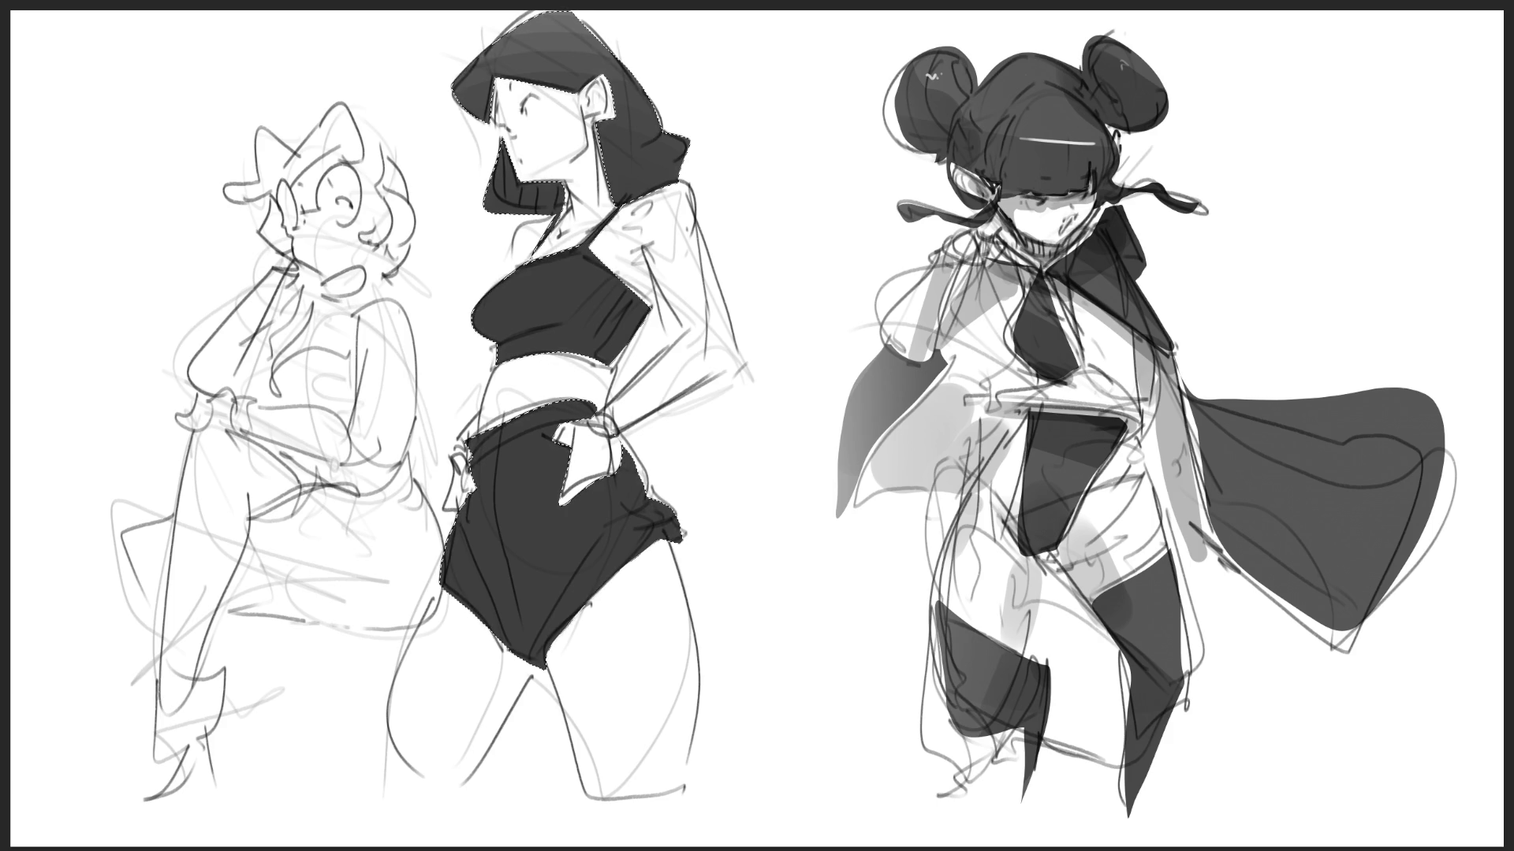
key(ctrl+d)
- Select along the jaw down to the top, add lighter grey shadows, then shade the left figure's hat brim grey
drag(489, 92, 532, 119)
mouse_move(518, 169)
mouse_down()
mouse_move(525, 212)
mouse_move(566, 193)
mouse_move(548, 188)
mouse_move(586, 154)
mouse_move(570, 193)
mouse_move(600, 124)
mouse_move(605, 136)
mouse_move(601, 91)
mouse_move(561, 189)
mouse_move(575, 212)
mouse_move(562, 240)
mouse_move(591, 232)
mouse_move(532, 260)
mouse_up()
mouse_move(673, 211)
mouse_down()
mouse_move(635, 252)
mouse_move(662, 260)
mouse_move(654, 304)
mouse_move(477, 327)
mouse_move(571, 296)
mouse_move(504, 347)
mouse_move(599, 363)
mouse_move(631, 324)
mouse_move(642, 335)
mouse_move(648, 261)
mouse_move(699, 332)
mouse_move(697, 378)
mouse_move(581, 477)
mouse_move(623, 450)
mouse_move(533, 458)
mouse_move(465, 501)
mouse_move(473, 473)
mouse_move(527, 570)
mouse_move(503, 609)
mouse_move(593, 569)
mouse_move(456, 792)
mouse_move(471, 613)
mouse_move(584, 654)
mouse_move(676, 566)
mouse_move(568, 623)
mouse_move(552, 678)
mouse_move(641, 505)
mouse_move(641, 370)
mouse_move(507, 370)
mouse_move(512, 670)
mouse_up()
key(b)
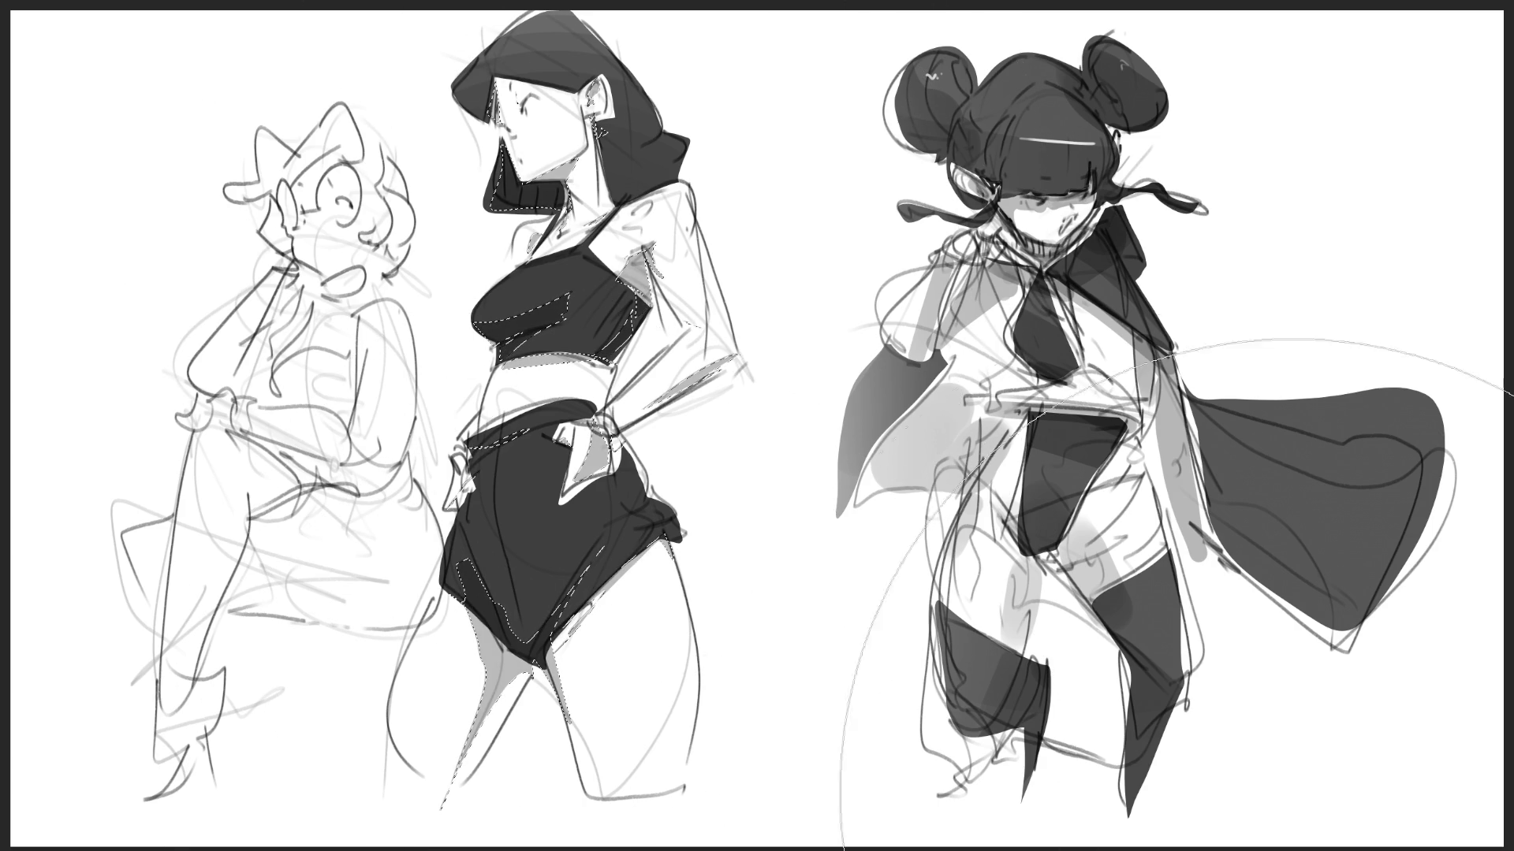
mouse_move(788, 354)
mouse_down()
mouse_move(844, 370)
mouse_move(782, 340)
mouse_up()
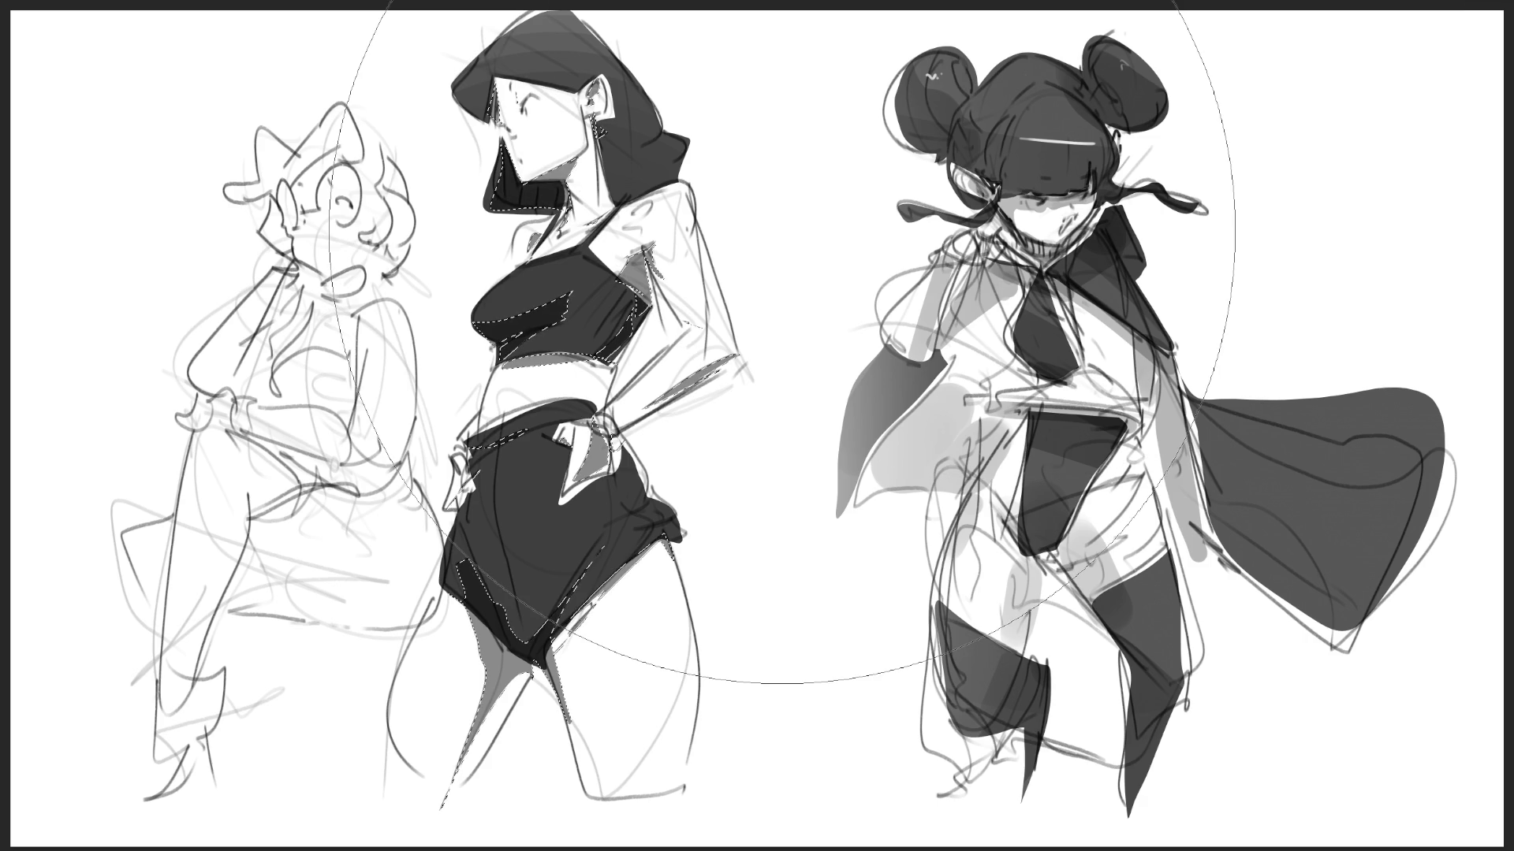
key(ctrl+z)
key(ctrl+d)
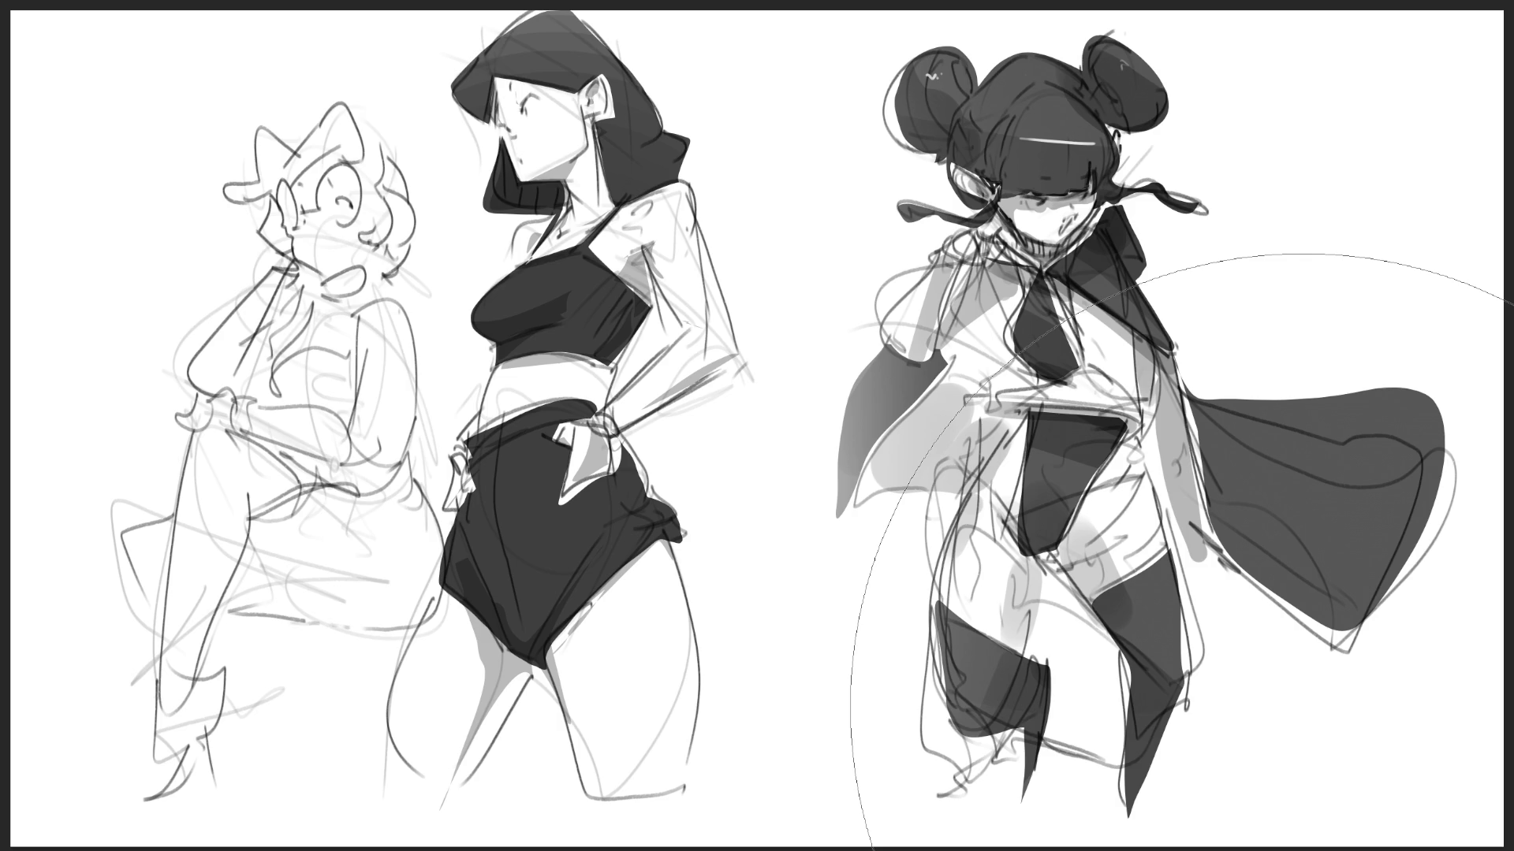
key([)
key([)
key([)
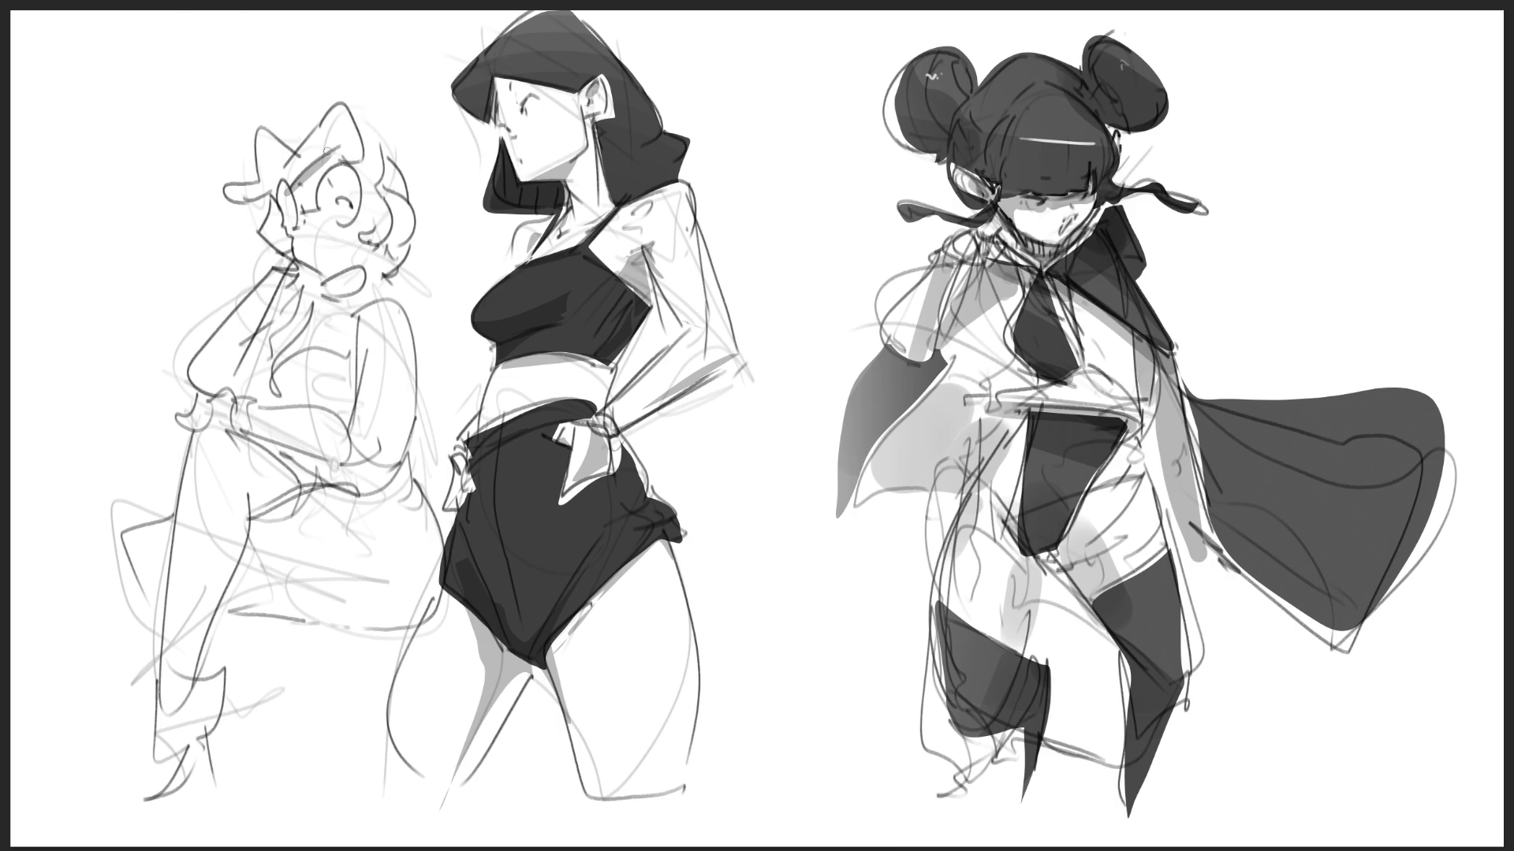
drag(238, 193, 315, 158)
- Shade the left figure's mouth, chest, raised arm, waist and hip with grey
mouse_move(286, 232)
mouse_down()
mouse_move(303, 264)
mouse_move(380, 262)
mouse_move(333, 306)
mouse_up()
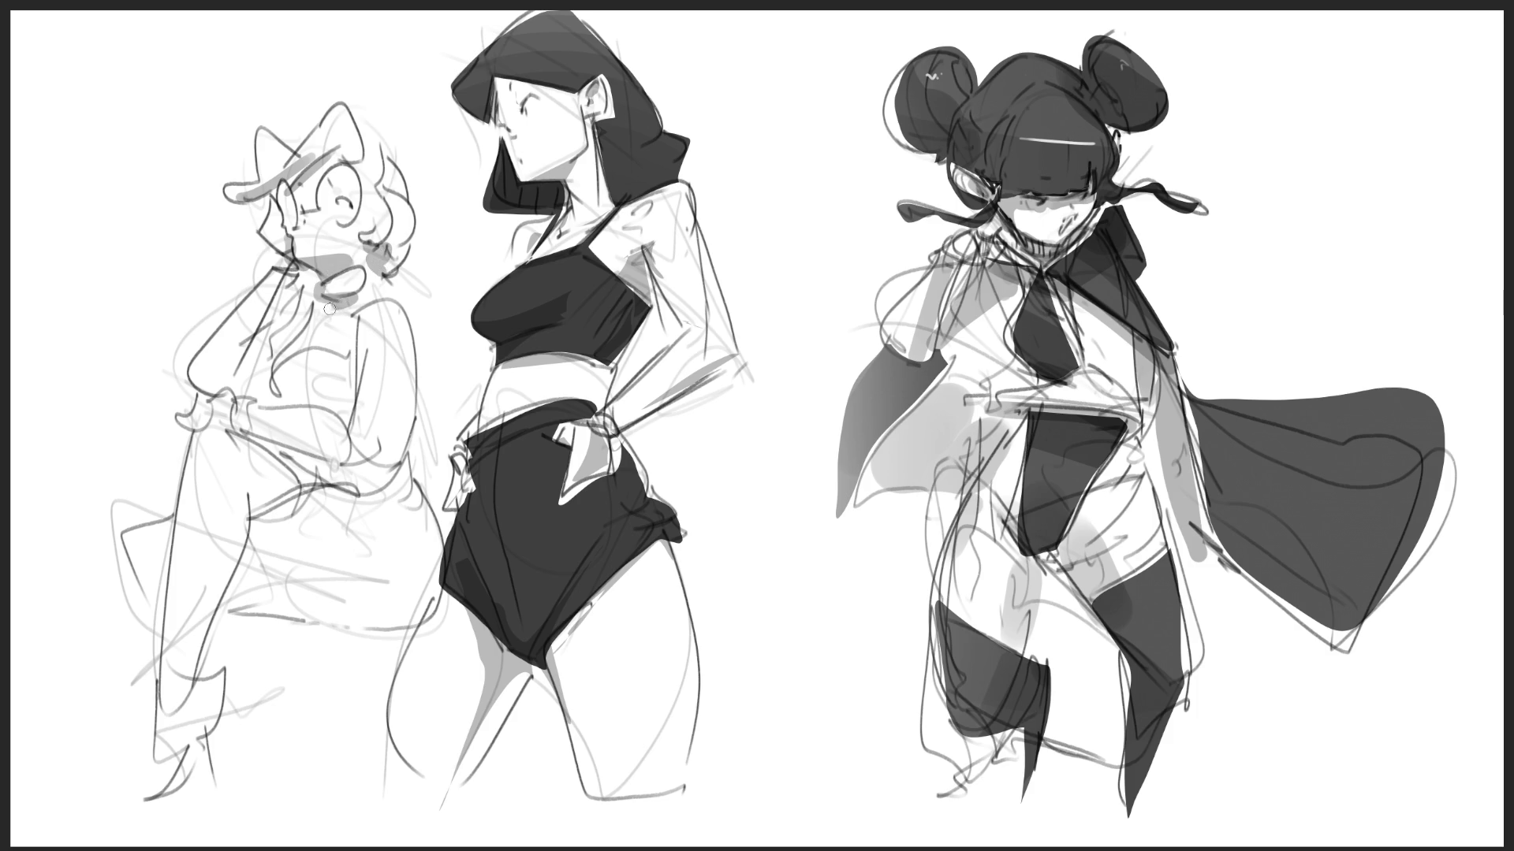
mouse_move(304, 388)
mouse_down()
mouse_move(268, 389)
mouse_move(351, 402)
mouse_up()
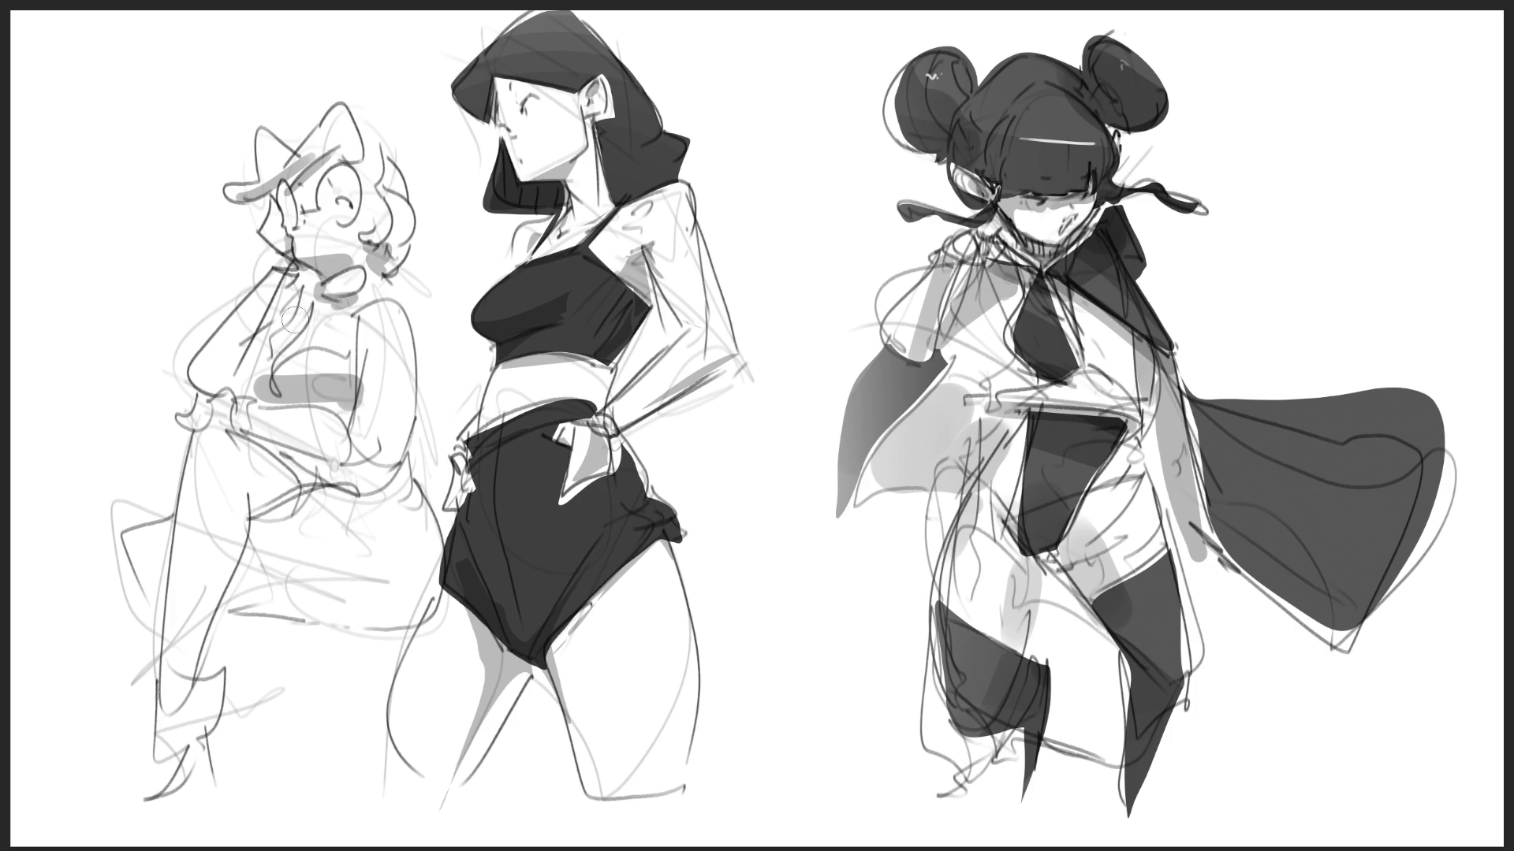
drag(277, 265, 223, 384)
mouse_move(268, 325)
mouse_down()
mouse_move(238, 385)
mouse_move(246, 432)
mouse_move(359, 471)
mouse_up()
mouse_move(340, 408)
mouse_down()
mouse_move(348, 443)
mouse_move(390, 471)
mouse_up()
mouse_move(260, 509)
mouse_down()
mouse_move(251, 495)
mouse_move(292, 479)
mouse_move(394, 473)
mouse_up()
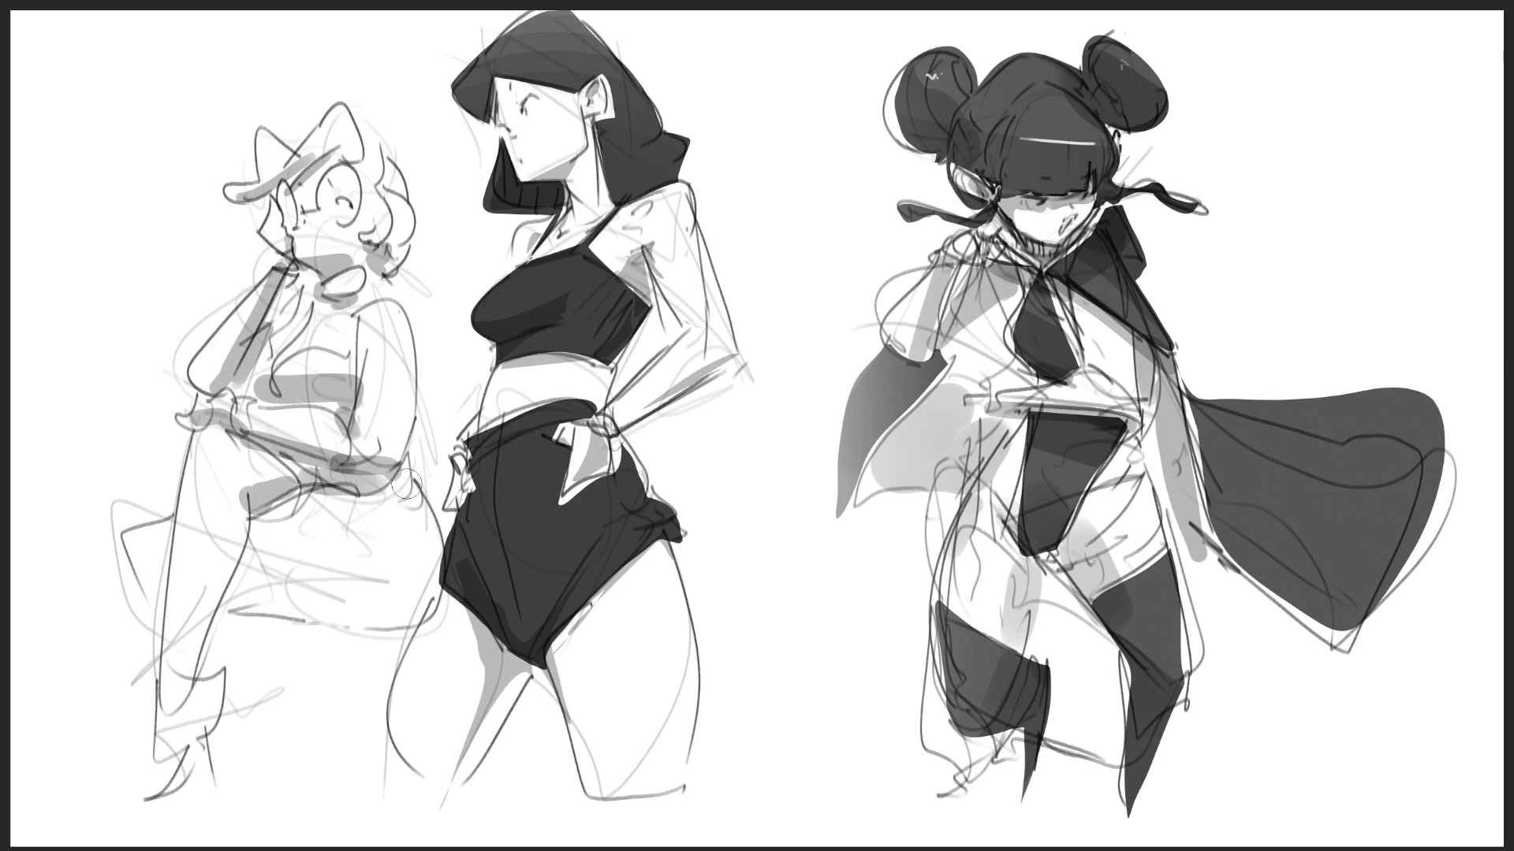
mouse_move(246, 492)
mouse_down()
mouse_move(238, 590)
mouse_move(434, 600)
mouse_up()
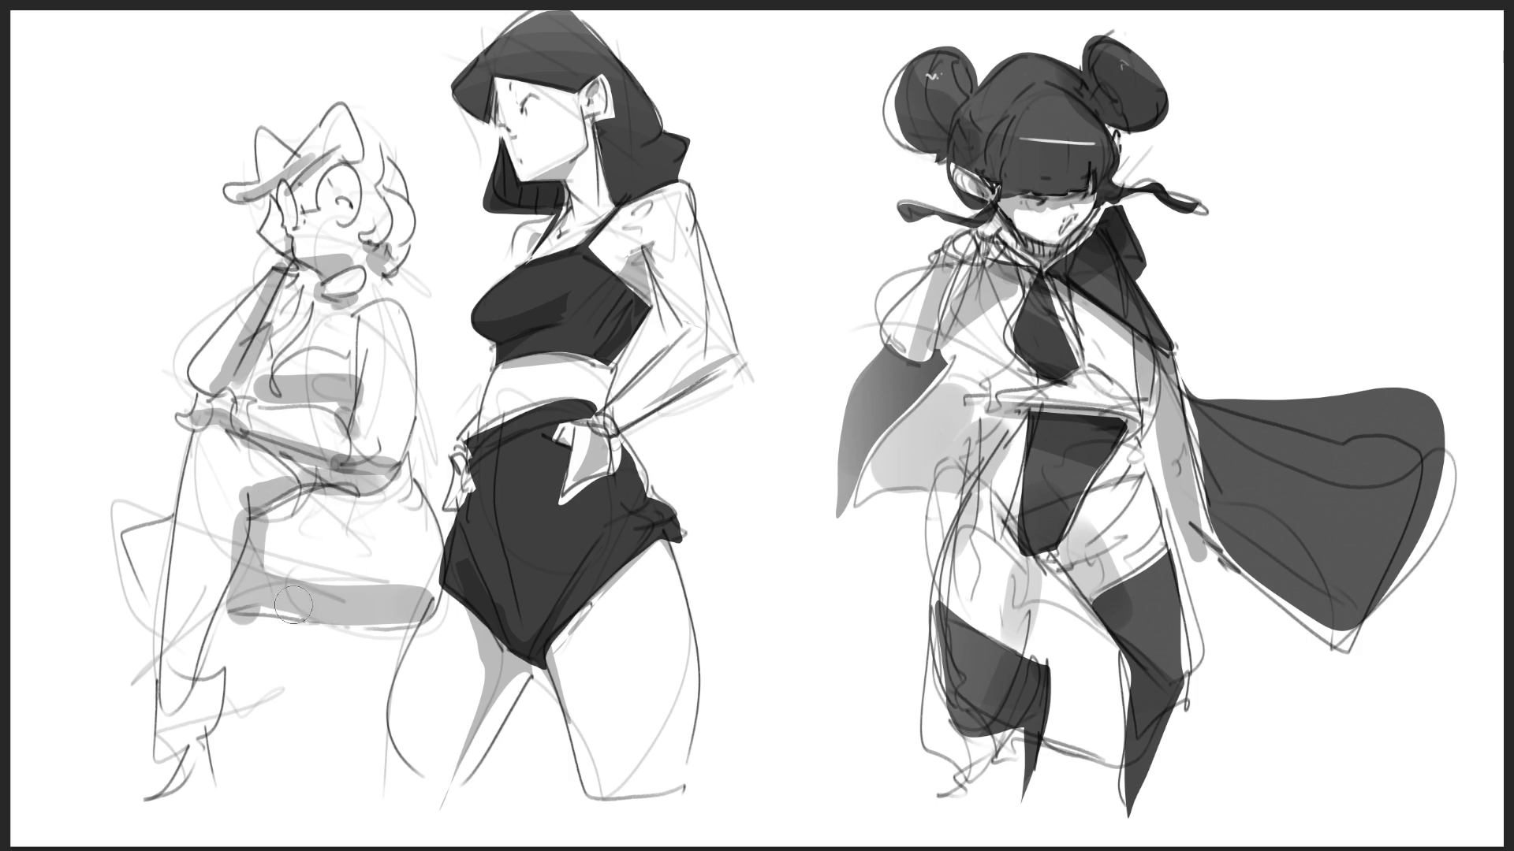
- Paint grey over the left figure's lower leg, hip and thigh, then undo the leg fill
click(150, 589)
mouse_move(189, 714)
mouse_down()
mouse_move(177, 738)
mouse_move(197, 702)
mouse_move(170, 796)
mouse_up()
drag(199, 650, 227, 757)
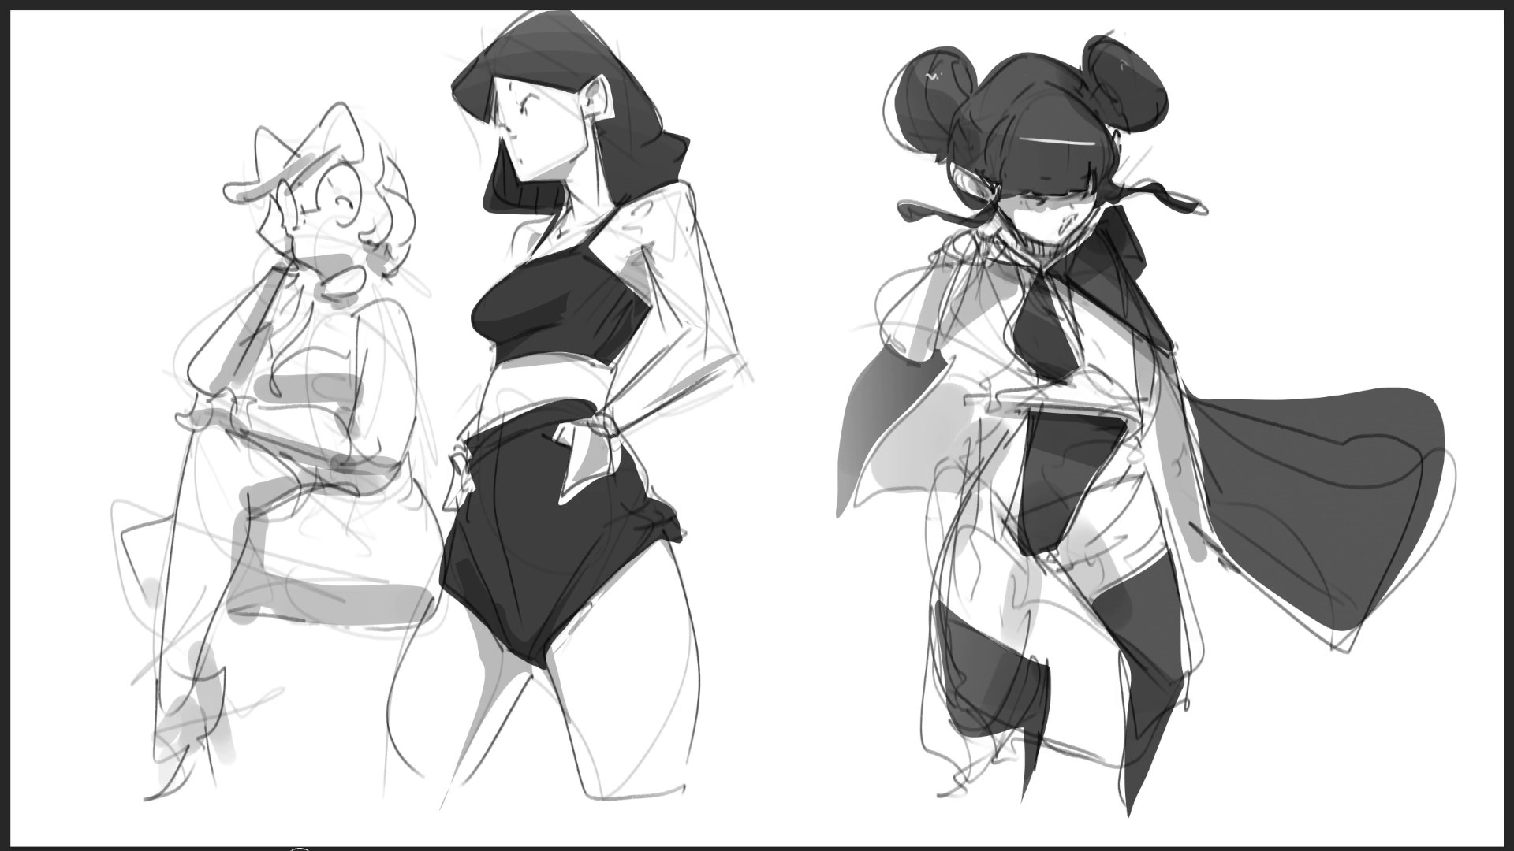
click(365, 555)
mouse_move(365, 555)
mouse_down()
mouse_move(236, 513)
mouse_move(189, 473)
mouse_move(178, 505)
mouse_up()
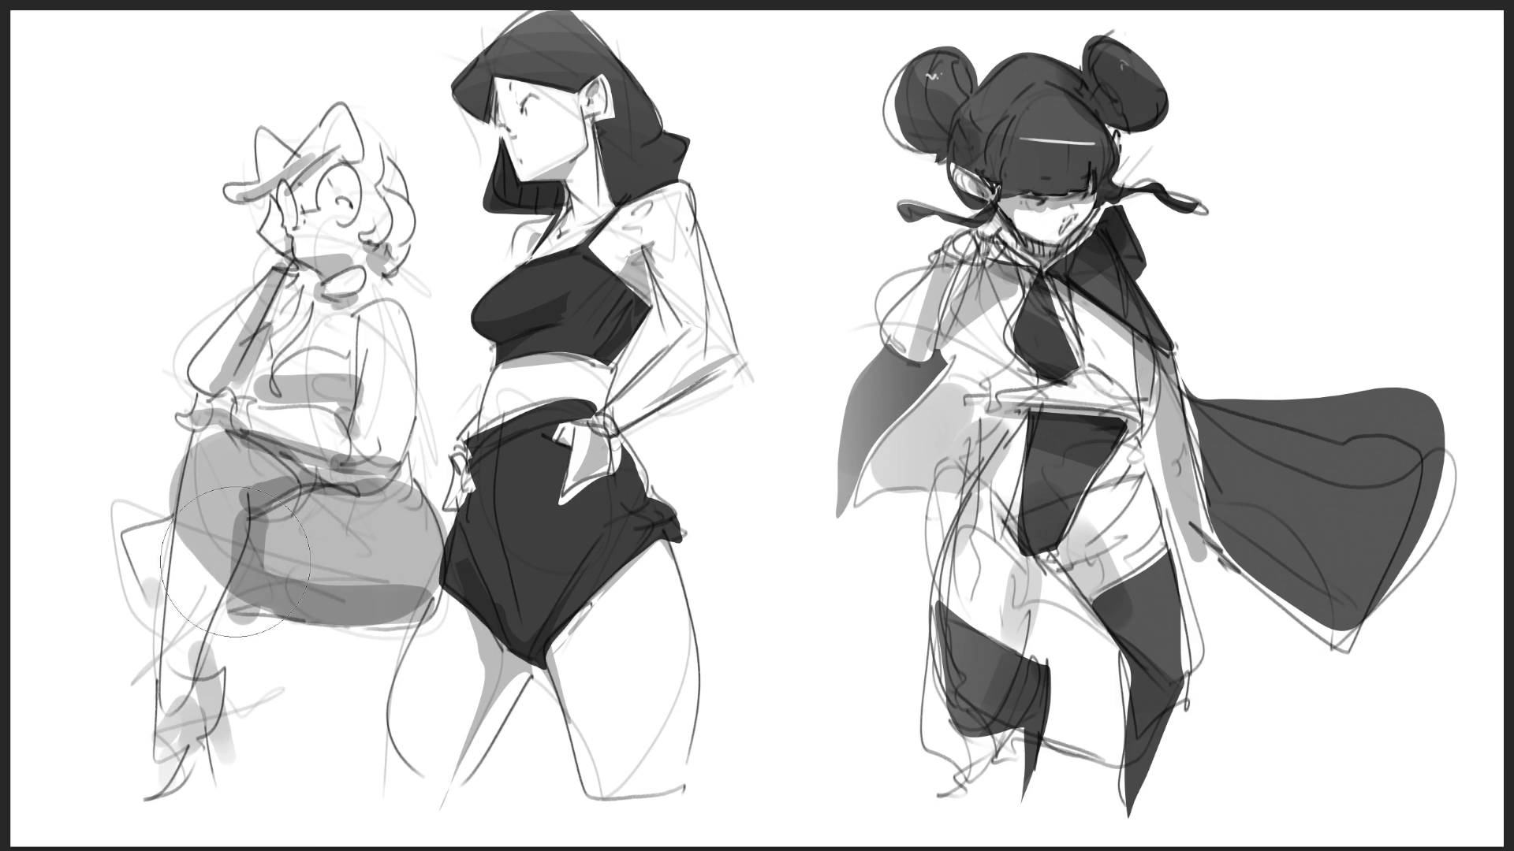
drag(167, 555, 185, 694)
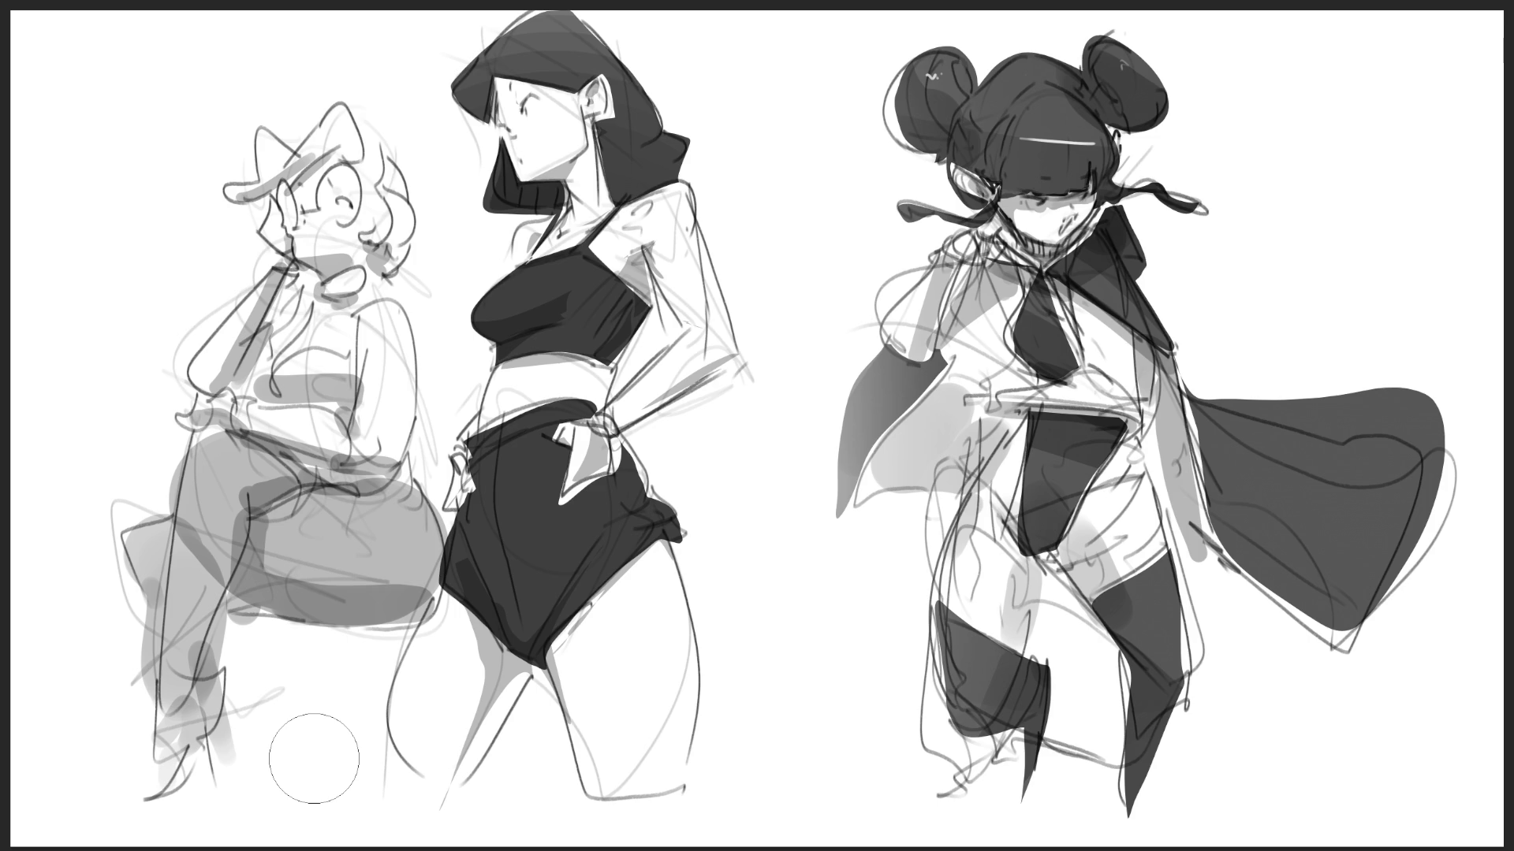
key(ctrl+z)
key(ctrl+z)
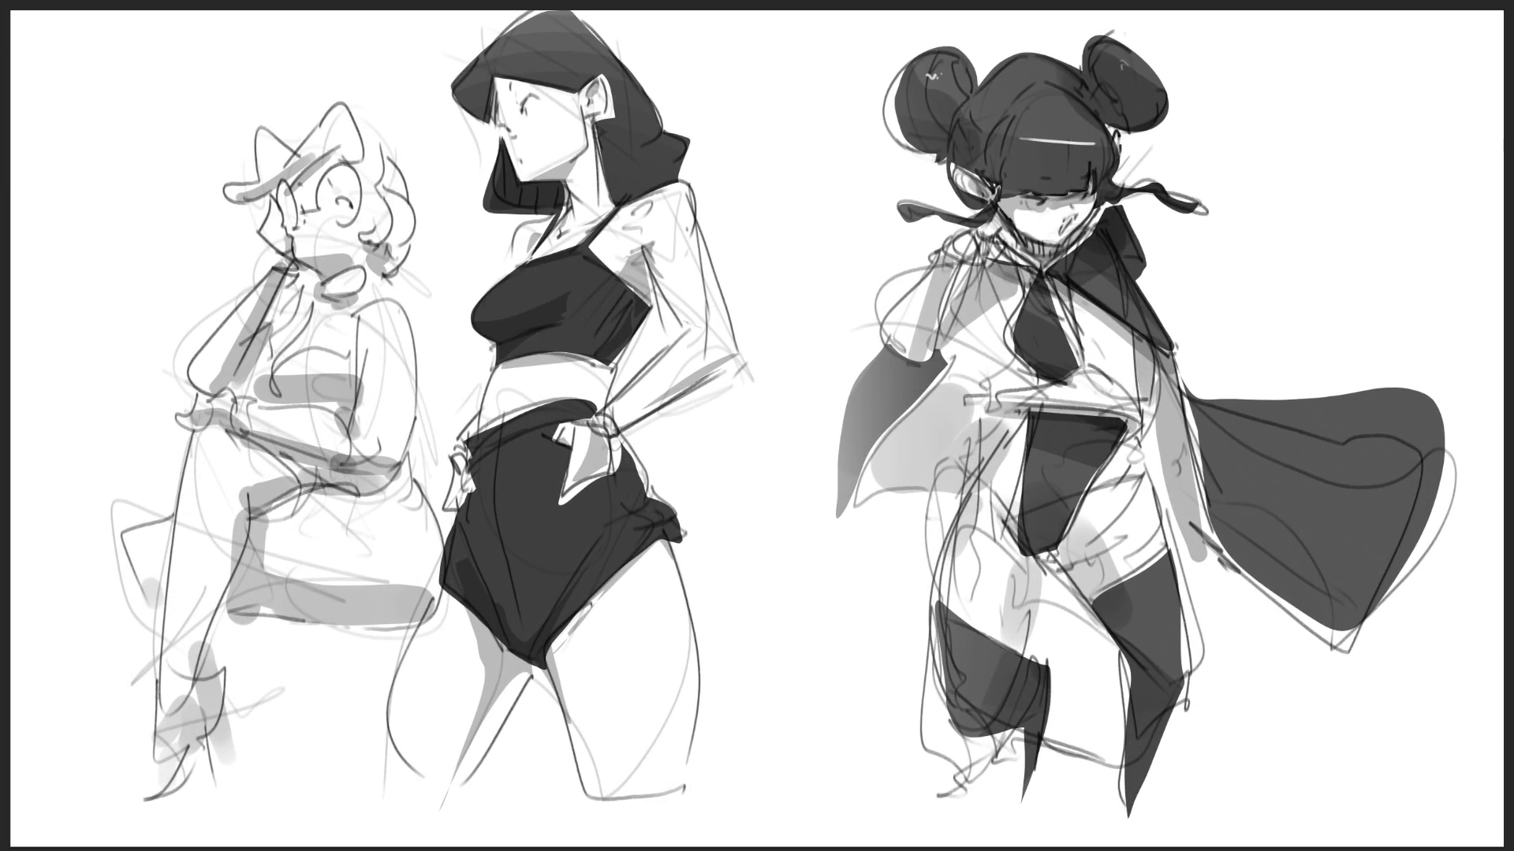
- Lasso the caped girl's hip and thigh, delete the grey shading there, and deselect
mouse_move(1088, 325)
mouse_down()
mouse_move(1108, 367)
mouse_move(1064, 402)
mouse_move(1132, 398)
mouse_up()
mouse_move(1128, 477)
mouse_down()
mouse_move(1114, 459)
mouse_move(1119, 491)
mouse_move(1089, 522)
mouse_move(1115, 569)
mouse_move(1157, 554)
mouse_move(1136, 472)
mouse_up()
mouse_move(984, 502)
mouse_down()
mouse_move(1023, 551)
mouse_move(978, 627)
mouse_move(952, 552)
mouse_move(984, 509)
mouse_move(1016, 518)
mouse_up()
key(Delete)
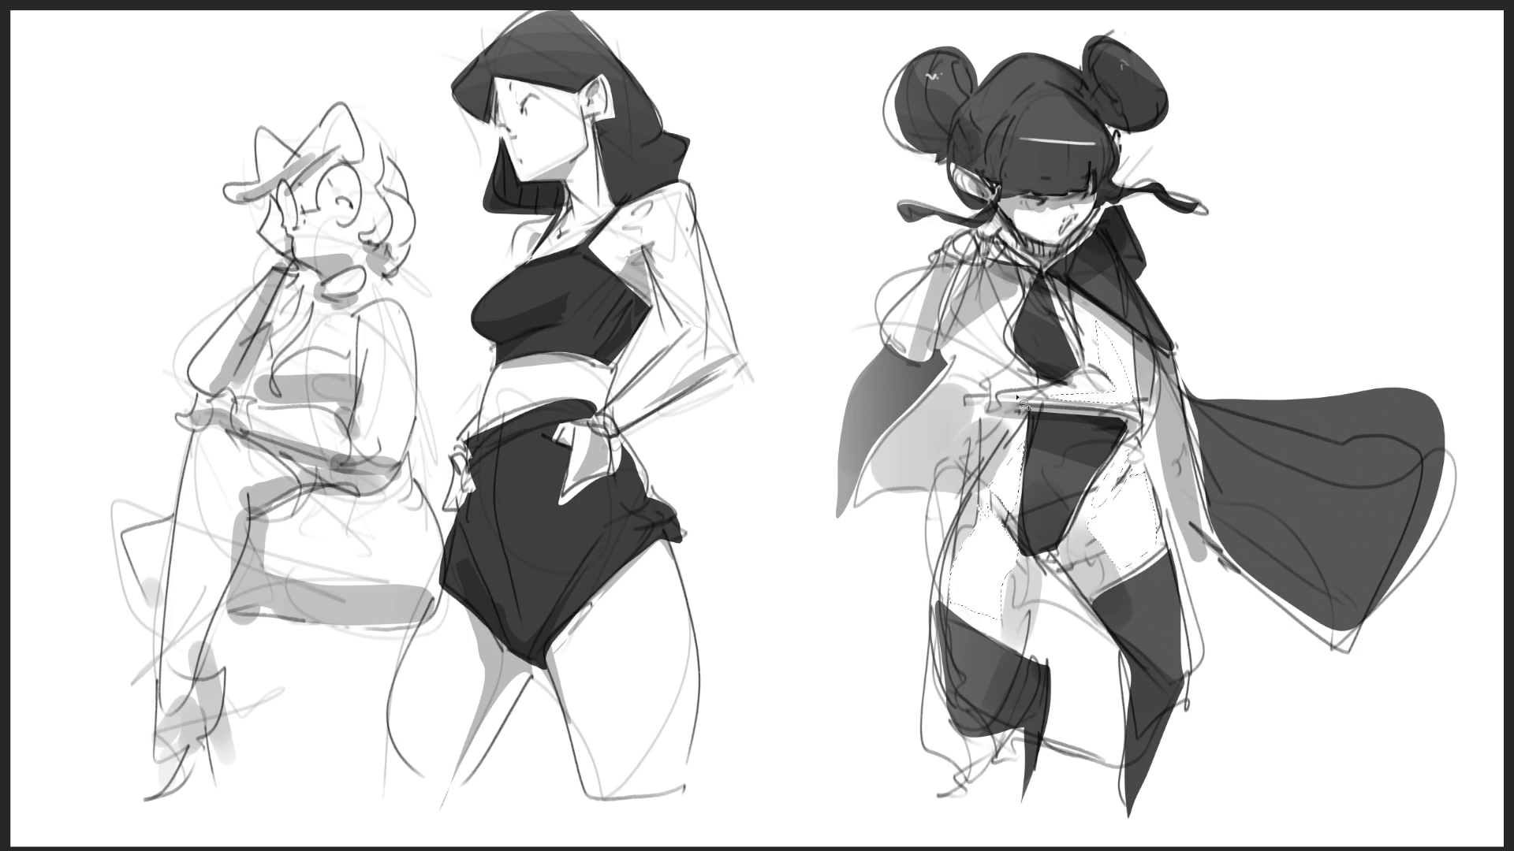
key(ctrl+d)
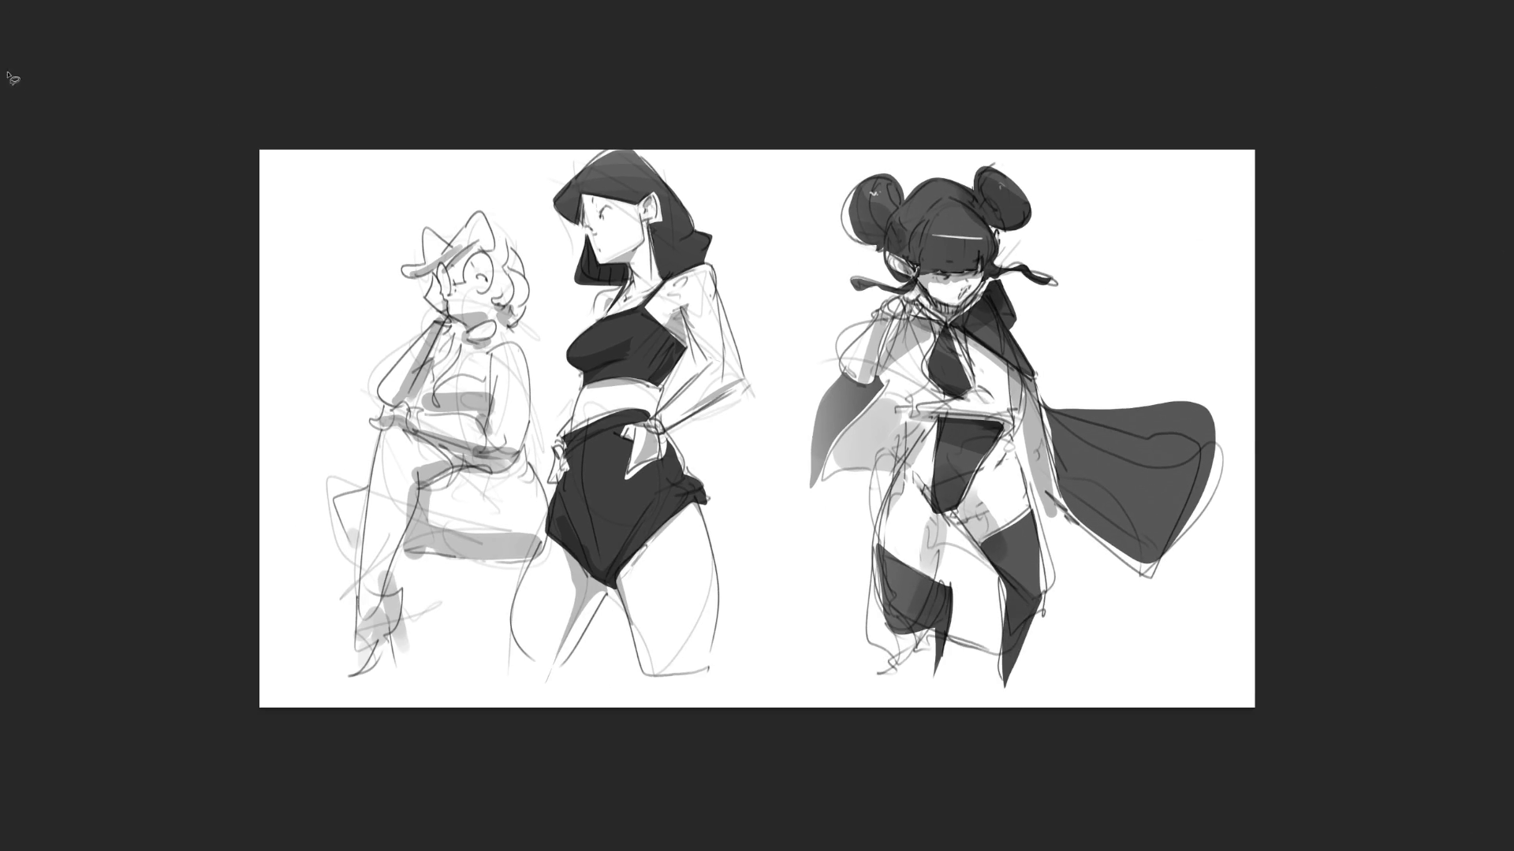
- Use the Crop tool to push the canvas's right edge outward, adding blank white space
key(c)
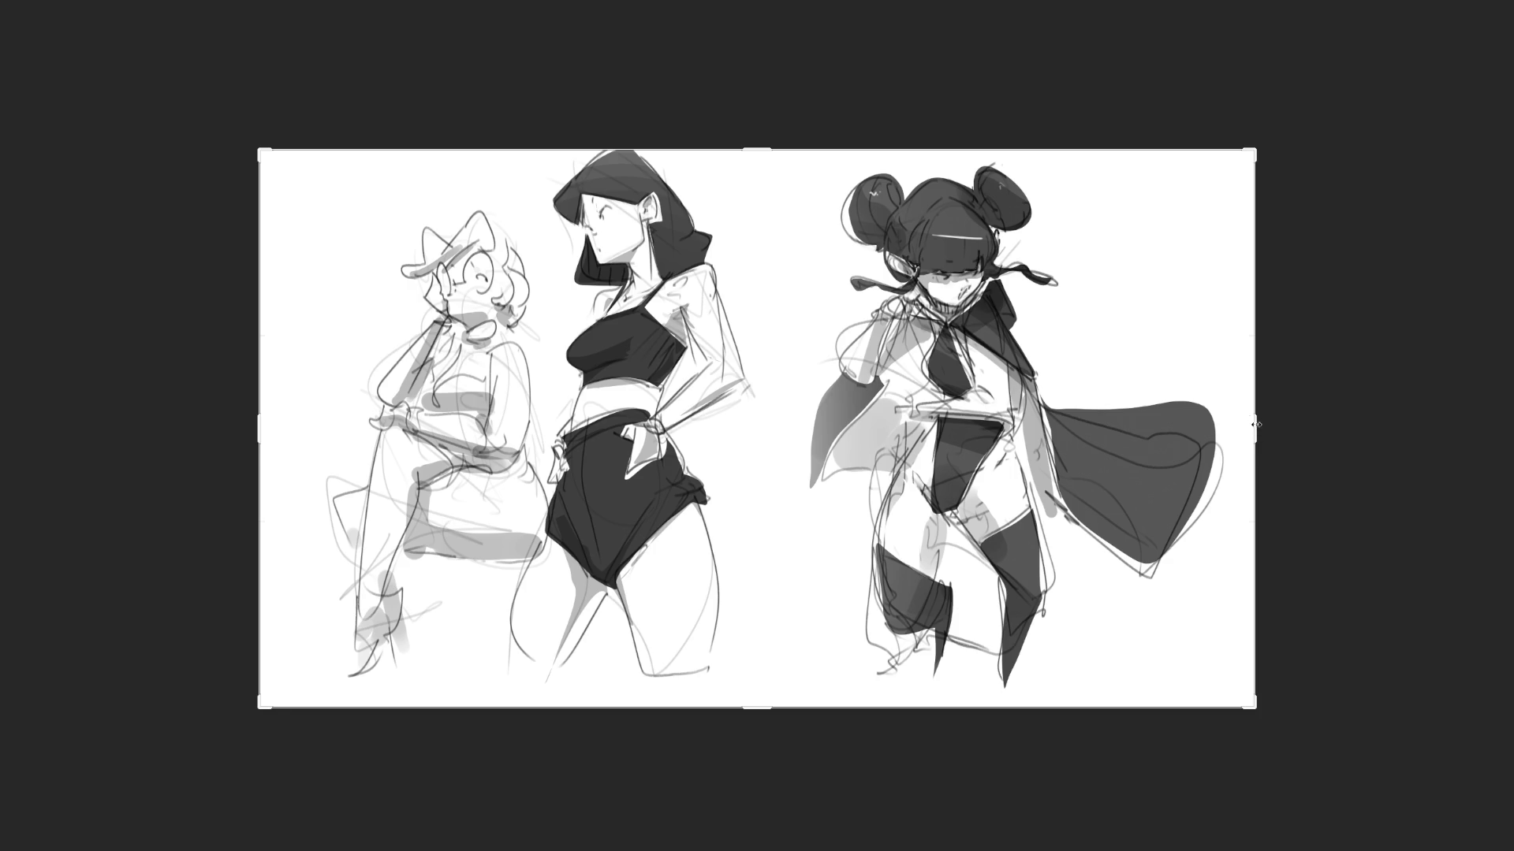
drag(1255, 424, 1457, 429)
key(Return)
scroll(1285, 425, up, 3)
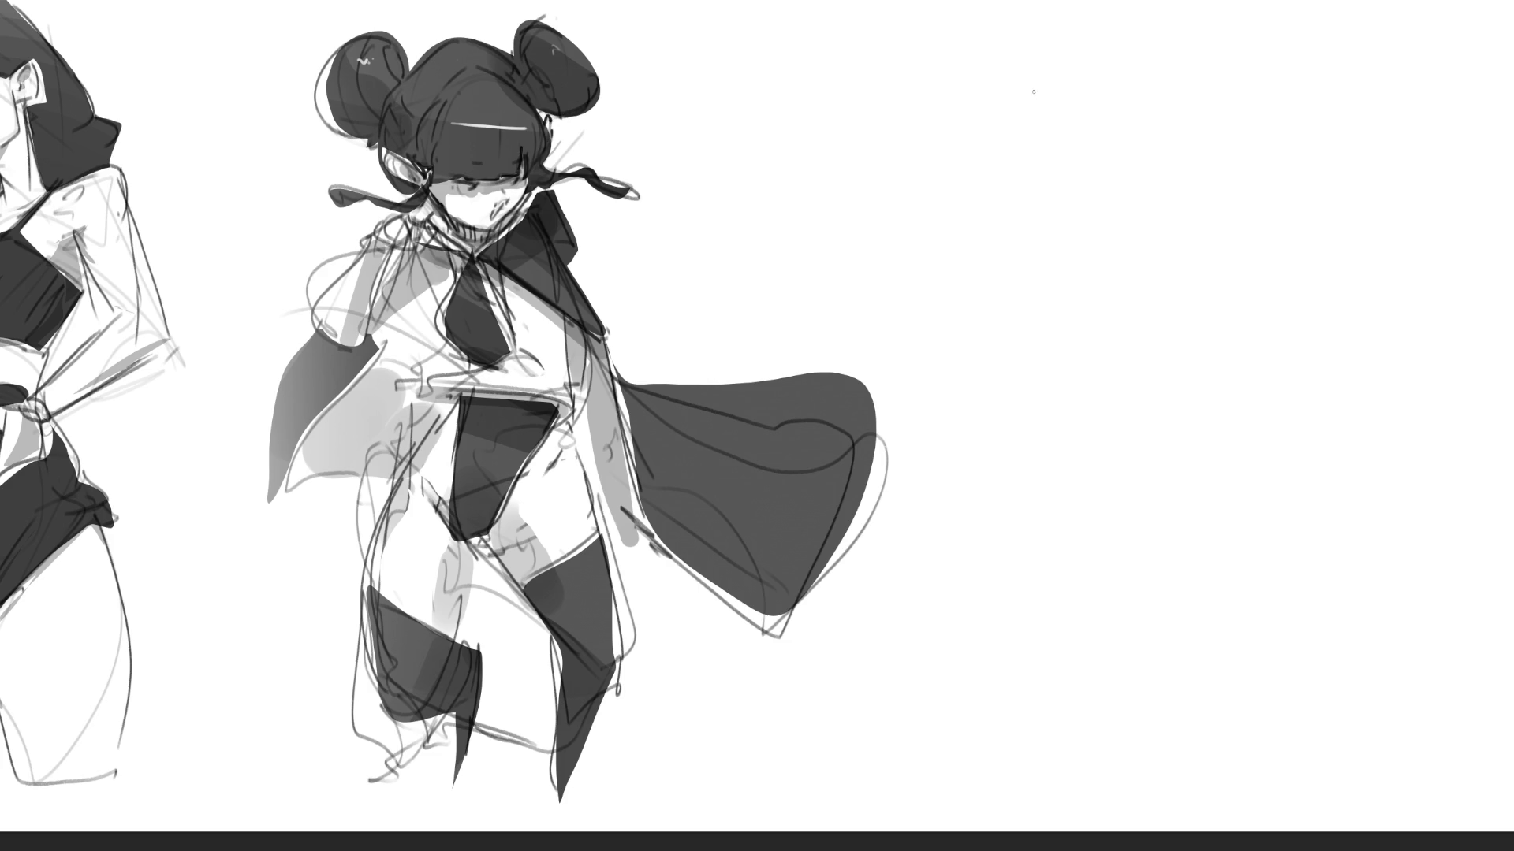
- Sketch the new figure's head, cheeks, jaw, chin and diagonal neck with loose pencil lines
drag(1032, 82, 1026, 147)
drag(1090, 101, 1093, 183)
drag(1012, 175, 1060, 197)
drag(1106, 179, 1064, 217)
drag(1091, 88, 1106, 175)
drag(1013, 90, 1007, 159)
mouse_move(986, 126)
mouse_down()
mouse_move(1011, 179)
mouse_move(1095, 197)
mouse_up()
mouse_move(1137, 176)
mouse_down()
mouse_move(1047, 249)
mouse_move(1058, 243)
mouse_up()
- Rough in the shoulders, torso, bent arm, long body curve and hand loop
mouse_move(997, 197)
mouse_down()
mouse_move(1003, 222)
mouse_move(938, 246)
mouse_up()
drag(999, 229, 1028, 321)
drag(938, 284, 934, 323)
drag(967, 280, 977, 272)
drag(1049, 265, 1072, 302)
mouse_move(1181, 221)
mouse_down()
mouse_move(1104, 281)
mouse_move(1166, 282)
mouse_up()
mouse_move(1124, 229)
mouse_down()
mouse_move(1139, 246)
mouse_move(1214, 199)
mouse_move(1118, 370)
mouse_up()
mouse_move(1157, 288)
mouse_down()
mouse_move(1103, 388)
mouse_move(1025, 410)
mouse_move(1129, 370)
mouse_up()
drag(1127, 375, 1088, 446)
mouse_move(993, 367)
mouse_down()
mouse_move(1030, 494)
mouse_move(1202, 432)
mouse_up()
- Sketch the hip curve, zigzag and vertical leg lines, foot curve and diagonal ground line
mouse_move(1189, 359)
mouse_down()
mouse_move(1206, 365)
mouse_move(1255, 497)
mouse_up()
mouse_move(1252, 513)
mouse_down()
mouse_move(1182, 547)
mouse_move(1216, 596)
mouse_up()
drag(1010, 483, 1250, 552)
drag(1221, 612, 1265, 597)
drag(1255, 396, 1269, 700)
drag(1195, 544, 1221, 613)
drag(1254, 645, 1304, 680)
drag(1261, 700, 1309, 724)
drag(1049, 612, 1277, 578)
drag(1103, 662, 1312, 621)
drag(1054, 679, 1277, 574)
- Add horn-like spikes, large arcing loops at the upper right, and curves for the left arm
drag(1180, 218, 1197, 246)
mouse_move(1274, 162)
mouse_down()
mouse_move(1297, 214)
mouse_move(1206, 265)
mouse_up()
drag(1317, 209, 1333, 278)
drag(1213, 280, 1389, 404)
drag(1367, 207, 1412, 321)
drag(1340, 268, 1302, 311)
drag(923, 254, 881, 265)
drag(846, 194, 924, 298)
mouse_move(817, 212)
mouse_down()
mouse_move(859, 334)
mouse_move(856, 238)
mouse_up()
drag(946, 172, 858, 240)
- Rework the head outline with a hooked line above it, plus the arm, shoulder and torso lines
drag(932, 54, 1000, 103)
drag(911, 19, 930, 55)
drag(982, 79, 1085, 95)
mouse_move(1100, 98)
mouse_down()
mouse_move(1107, 59)
mouse_move(1120, 99)
mouse_up()
drag(1001, 79, 1088, 82)
mouse_move(1108, 99)
mouse_down()
mouse_move(1114, 135)
mouse_move(1176, 136)
mouse_up()
drag(980, 89, 1003, 173)
drag(1144, 124, 1183, 159)
drag(1166, 183, 1168, 197)
drag(1034, 173, 1063, 174)
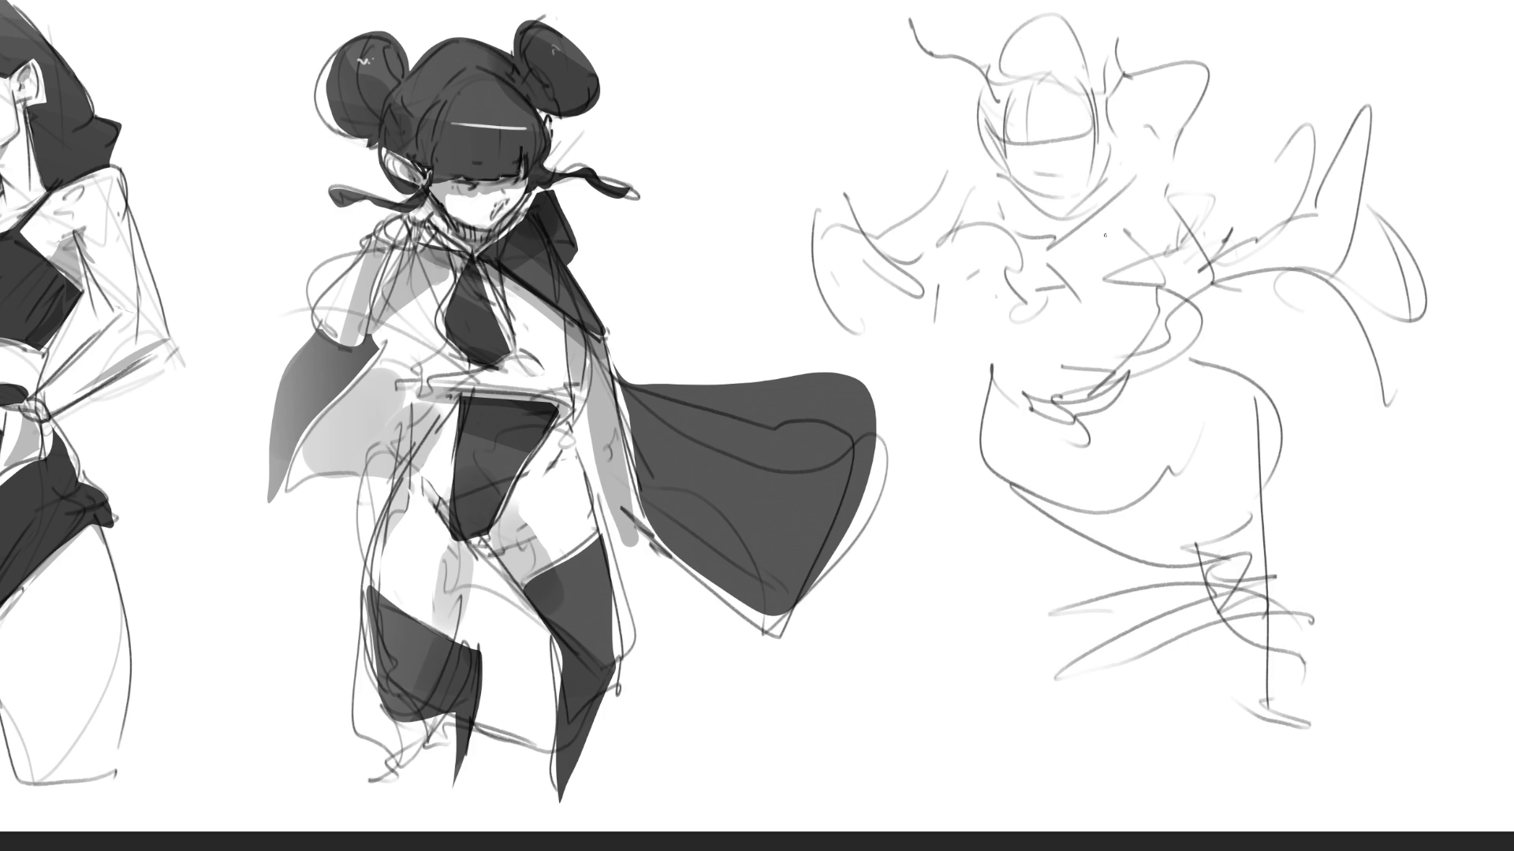
- Sketch the chest and hip curves plus diagonal and vertical leg lines
mouse_move(1096, 331)
mouse_down()
mouse_move(1135, 315)
mouse_move(1044, 421)
mouse_move(1133, 395)
mouse_up()
drag(1136, 383, 1140, 435)
drag(1017, 407, 1119, 466)
drag(1141, 372, 1141, 440)
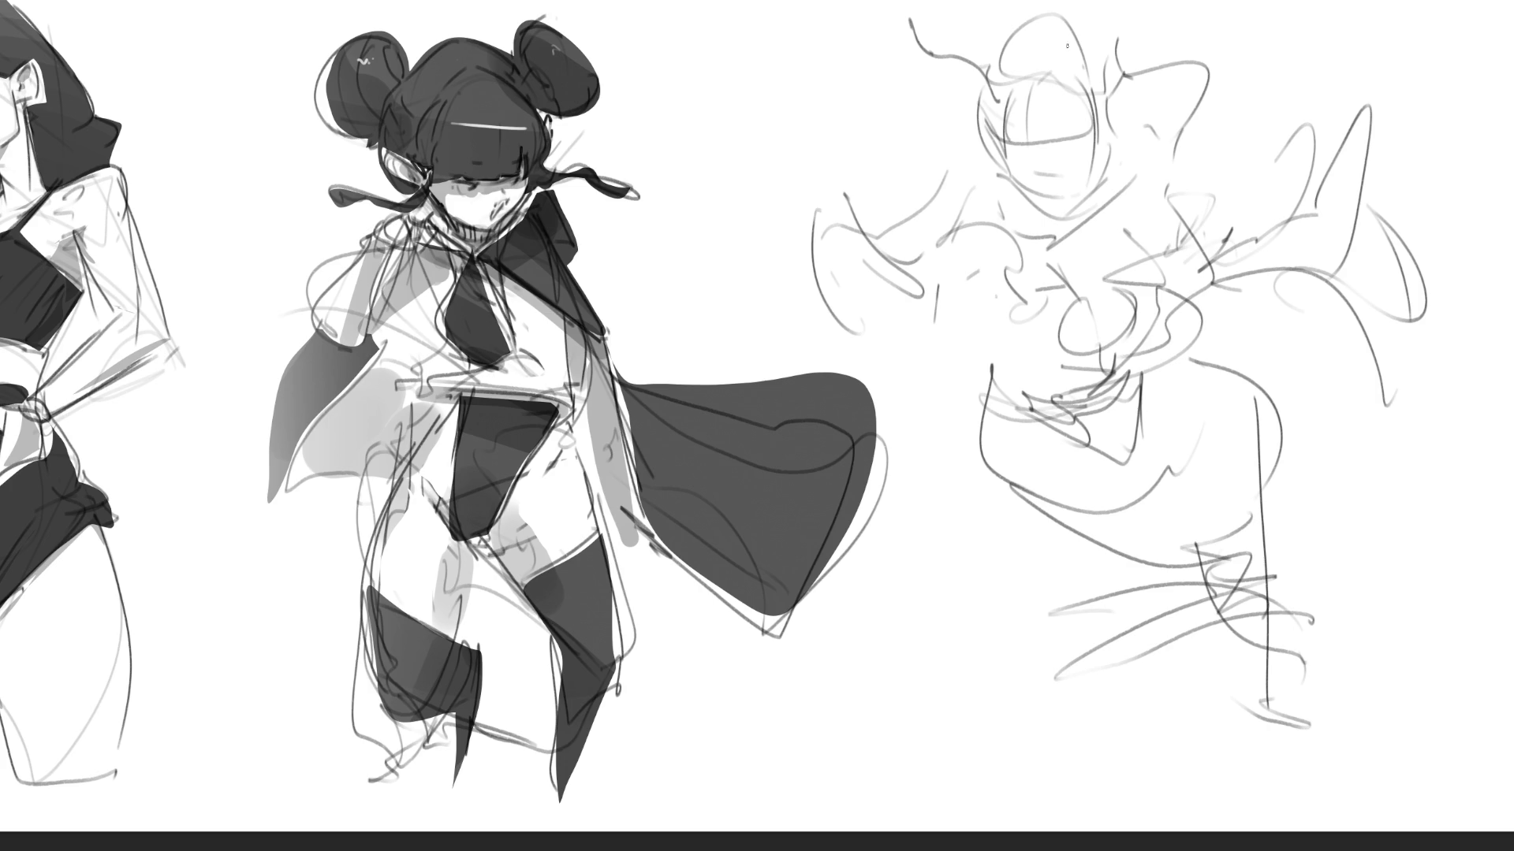
- Draw the gesture figure's eye line, ear and chin, then outline the head with bangs and hair strands
drag(1038, 175, 1055, 171)
drag(992, 149, 1026, 199)
mouse_move(1108, 173)
mouse_down()
mouse_move(1123, 192)
mouse_move(1106, 200)
mouse_up()
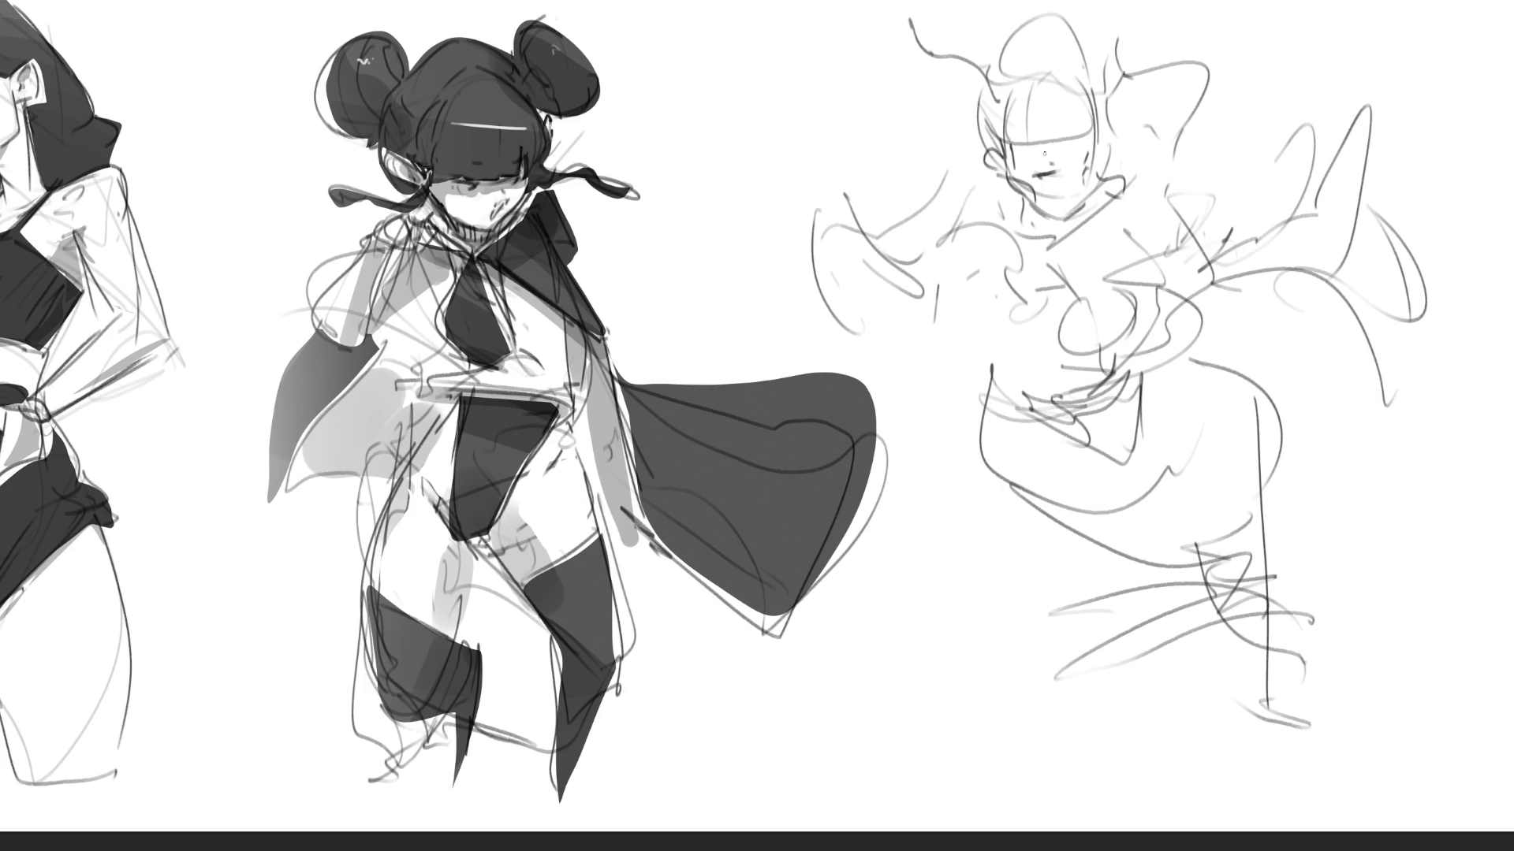
mouse_move(1048, 102)
mouse_down()
mouse_move(1072, 146)
mouse_move(1088, 92)
mouse_move(997, 102)
mouse_up()
mouse_move(1074, 59)
mouse_down()
mouse_move(1091, 93)
mouse_move(1061, 60)
mouse_move(990, 134)
mouse_up()
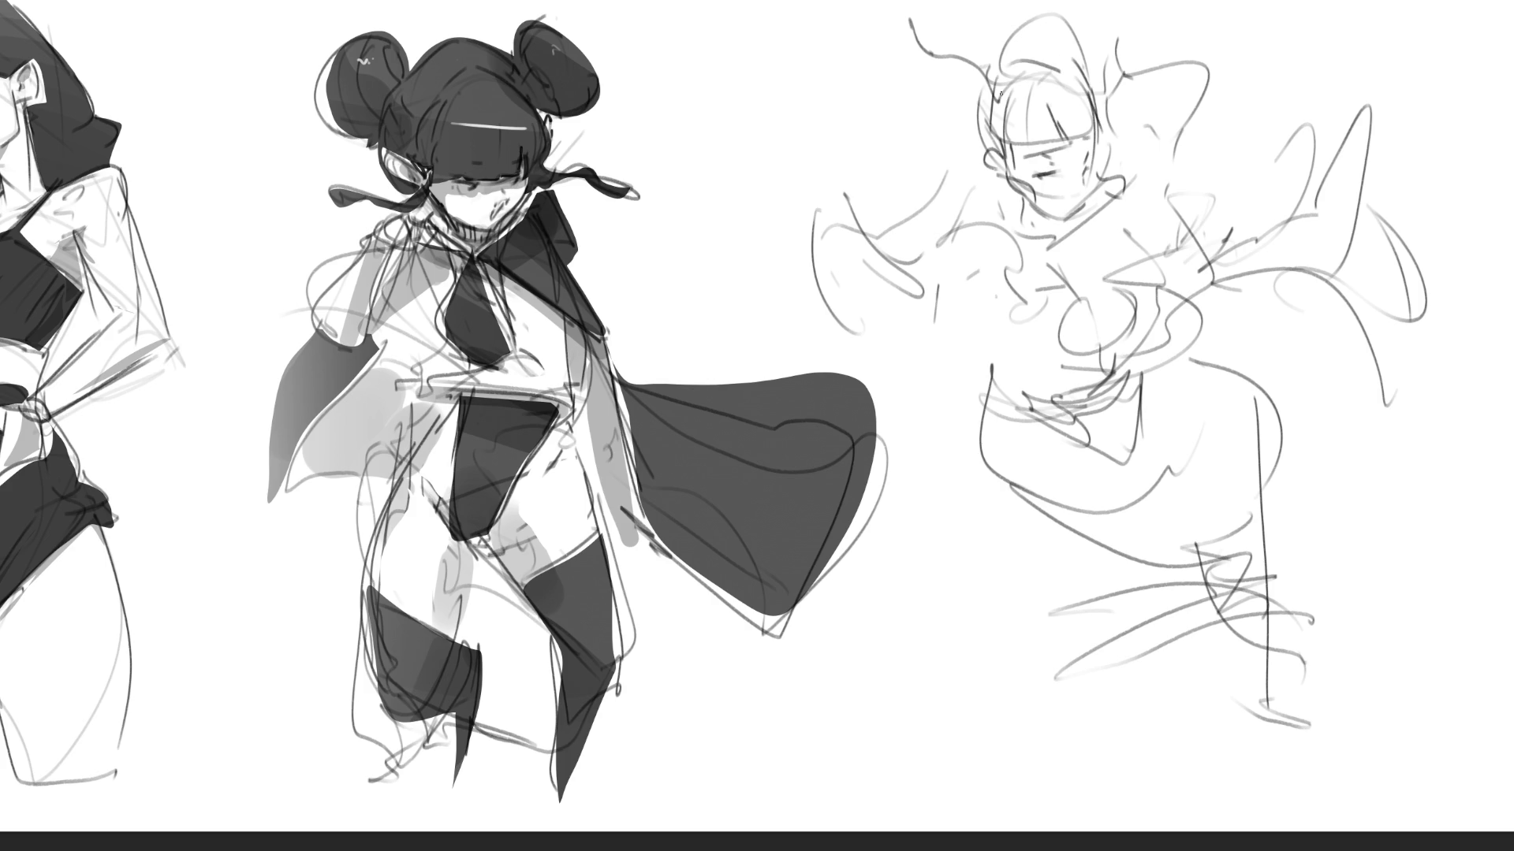
mouse_move(978, 79)
mouse_down()
mouse_move(930, 54)
mouse_move(892, 102)
mouse_move(959, 91)
mouse_up()
mouse_move(1096, 70)
mouse_down()
mouse_move(1131, 17)
mouse_move(1108, 28)
mouse_up()
drag(978, 52, 1039, 30)
drag(1048, 35, 1082, 70)
- Add more upper-left hair strokes, raised-arm strokes and a zigzag shape, and refine the chin and neck
drag(946, 80, 980, 152)
mouse_move(1118, 63)
mouse_down()
mouse_move(1164, 49)
mouse_move(1200, 117)
mouse_up()
mouse_move(1163, 53)
mouse_down()
mouse_move(1211, 55)
mouse_move(1186, 162)
mouse_move(1206, 208)
mouse_up()
drag(944, 87, 975, 184)
drag(1228, 167, 1178, 201)
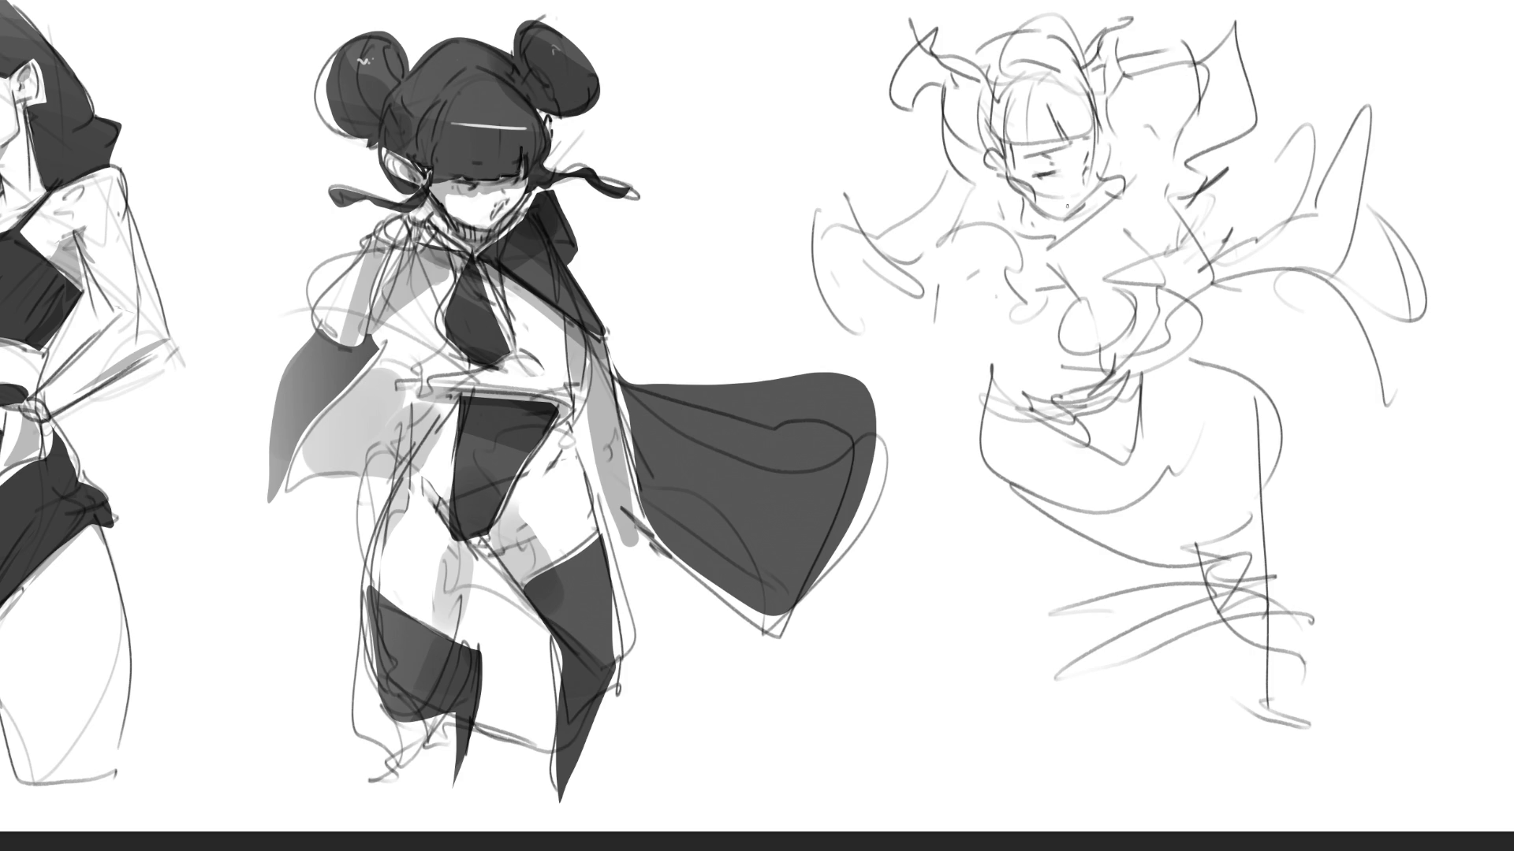
drag(1053, 213, 1045, 241)
- Sketch the left shoulder, chest curves, waist and the torso's left side
mouse_move(957, 228)
mouse_down()
mouse_move(1014, 261)
mouse_move(887, 261)
mouse_move(1104, 279)
mouse_move(1106, 308)
mouse_move(1039, 327)
mouse_move(1091, 331)
mouse_move(1104, 305)
mouse_move(1122, 333)
mouse_move(1130, 314)
mouse_move(1145, 364)
mouse_move(1076, 375)
mouse_move(1108, 375)
mouse_up()
drag(1158, 291, 1188, 280)
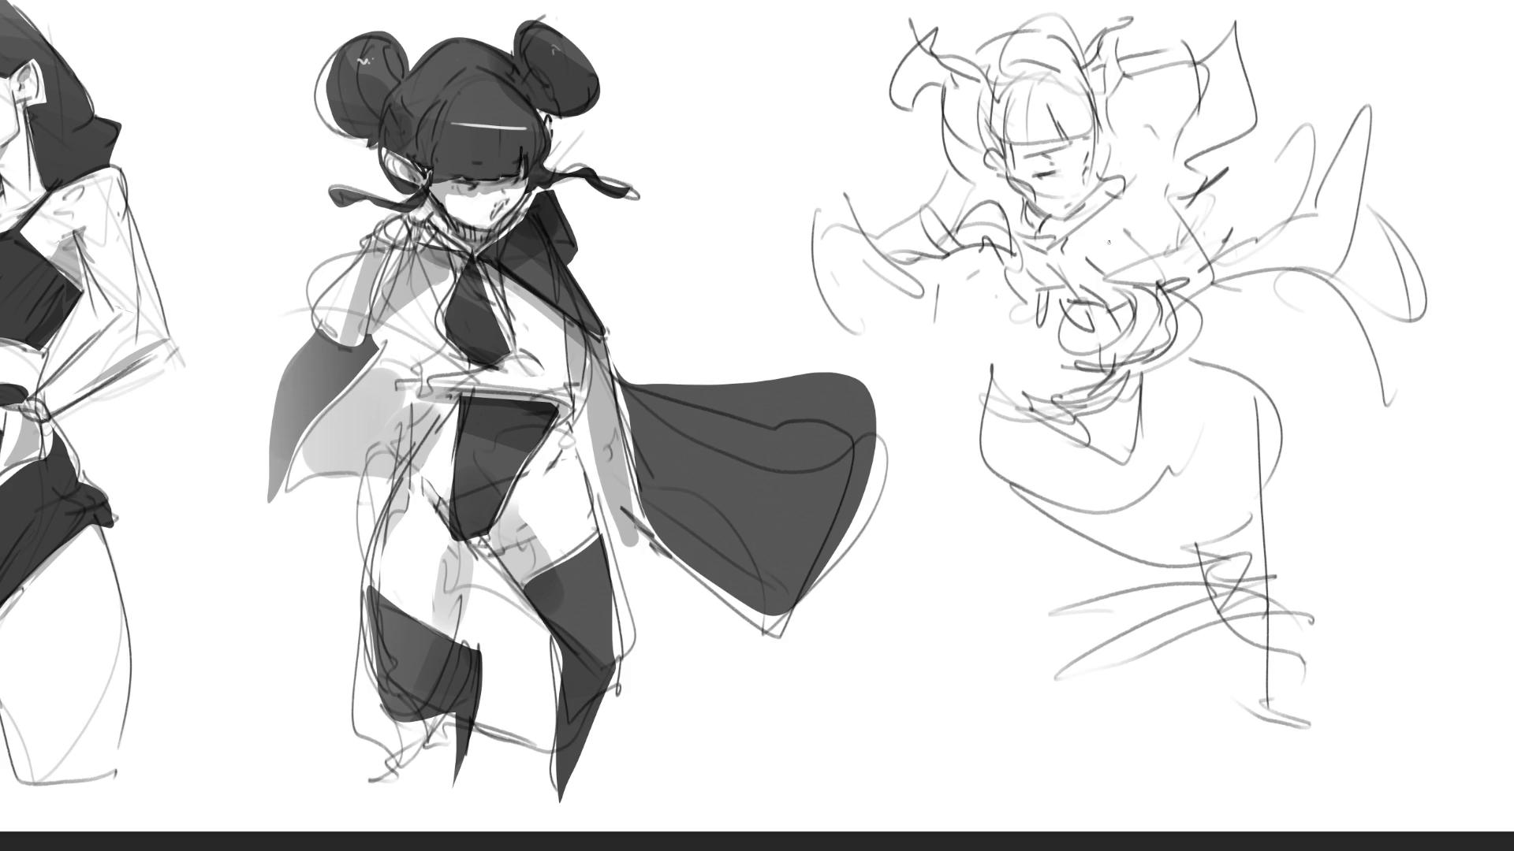
mouse_move(1132, 217)
mouse_down()
mouse_move(1118, 239)
mouse_move(1210, 252)
mouse_move(1168, 272)
mouse_up()
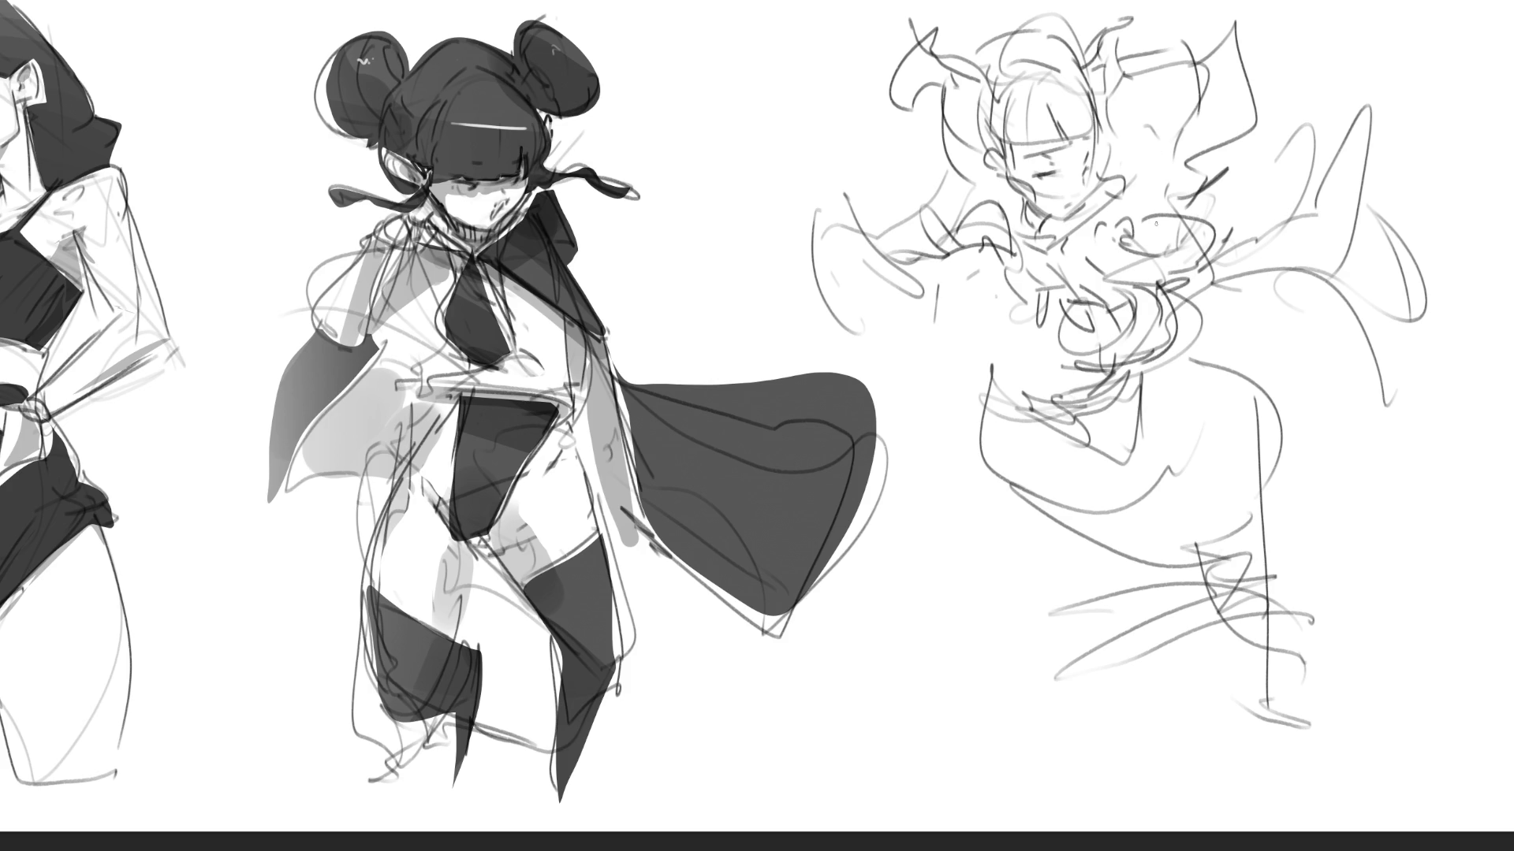
mouse_move(954, 257)
mouse_down()
mouse_move(942, 284)
mouse_move(998, 272)
mouse_move(1038, 368)
mouse_move(1056, 331)
mouse_move(1025, 408)
mouse_move(1006, 416)
mouse_move(1119, 457)
mouse_move(1018, 466)
mouse_move(1128, 410)
mouse_move(1110, 505)
mouse_up()
- Sweep long leg lines down and to the right, reaching the bottom of the canvas
mouse_move(994, 387)
mouse_down()
mouse_move(995, 437)
mouse_move(1062, 575)
mouse_up()
mouse_move(980, 509)
mouse_down()
mouse_move(1093, 572)
mouse_move(1206, 560)
mouse_up()
drag(1066, 443, 1250, 585)
drag(1001, 572, 1269, 619)
drag(1175, 499, 1262, 588)
mouse_move(1143, 402)
mouse_down()
mouse_move(1257, 569)
mouse_move(1254, 624)
mouse_move(1114, 608)
mouse_move(1252, 623)
mouse_move(1324, 714)
mouse_up()
drag(1226, 637, 1412, 819)
mouse_move(1262, 577)
mouse_down()
mouse_move(1409, 829)
mouse_move(1429, 831)
mouse_up()
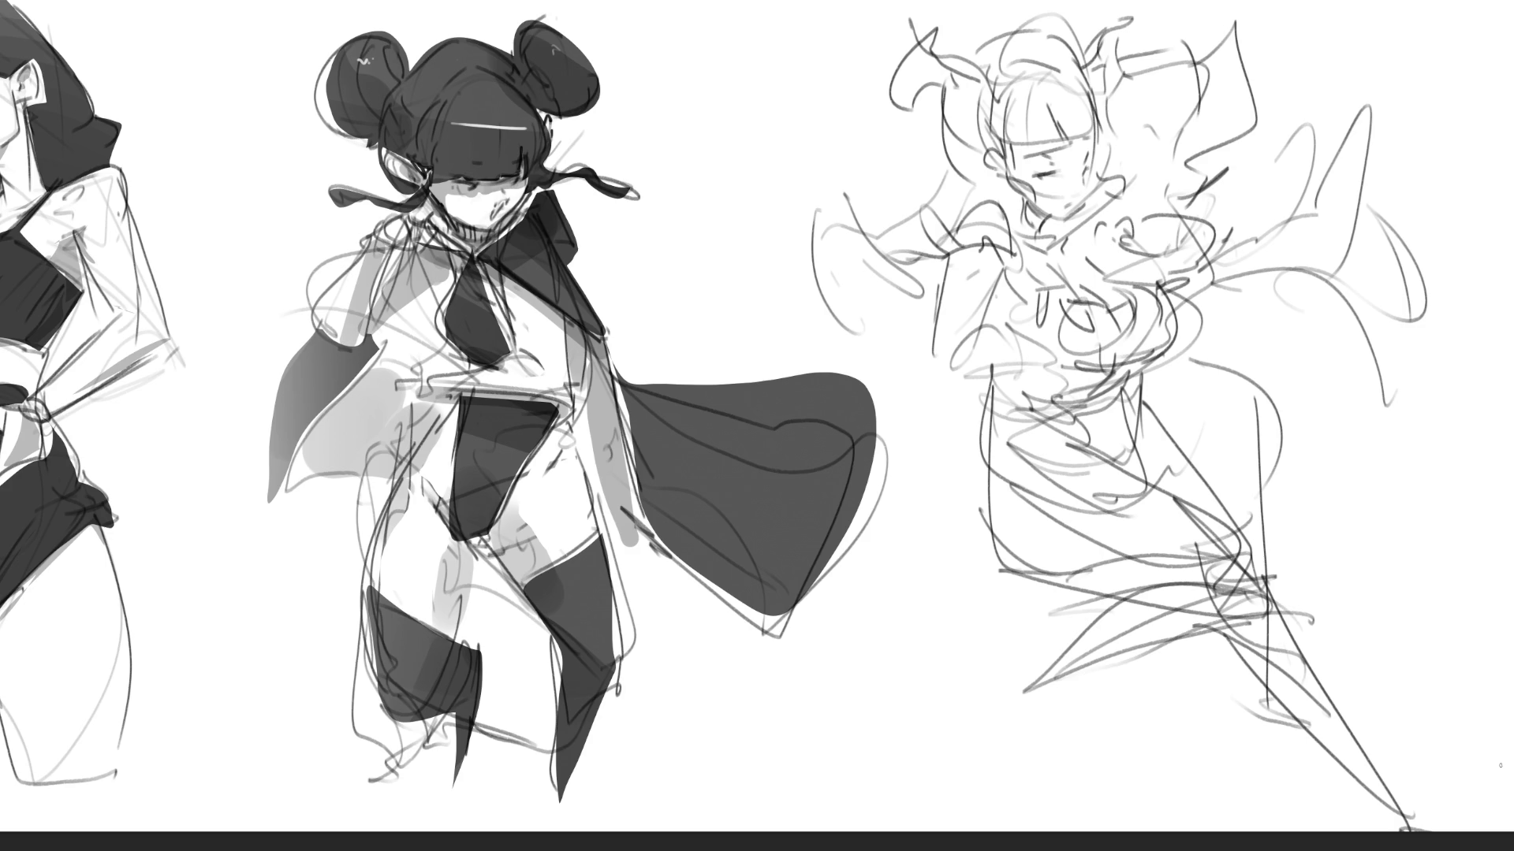
- Add wing-like drapery lines on the left and a long vertical line on the right
drag(981, 359, 897, 380)
mouse_move(930, 211)
mouse_down()
mouse_move(887, 355)
mouse_move(929, 638)
mouse_up()
drag(928, 177, 761, 347)
drag(919, 572, 958, 655)
drag(1316, 200, 1323, 435)
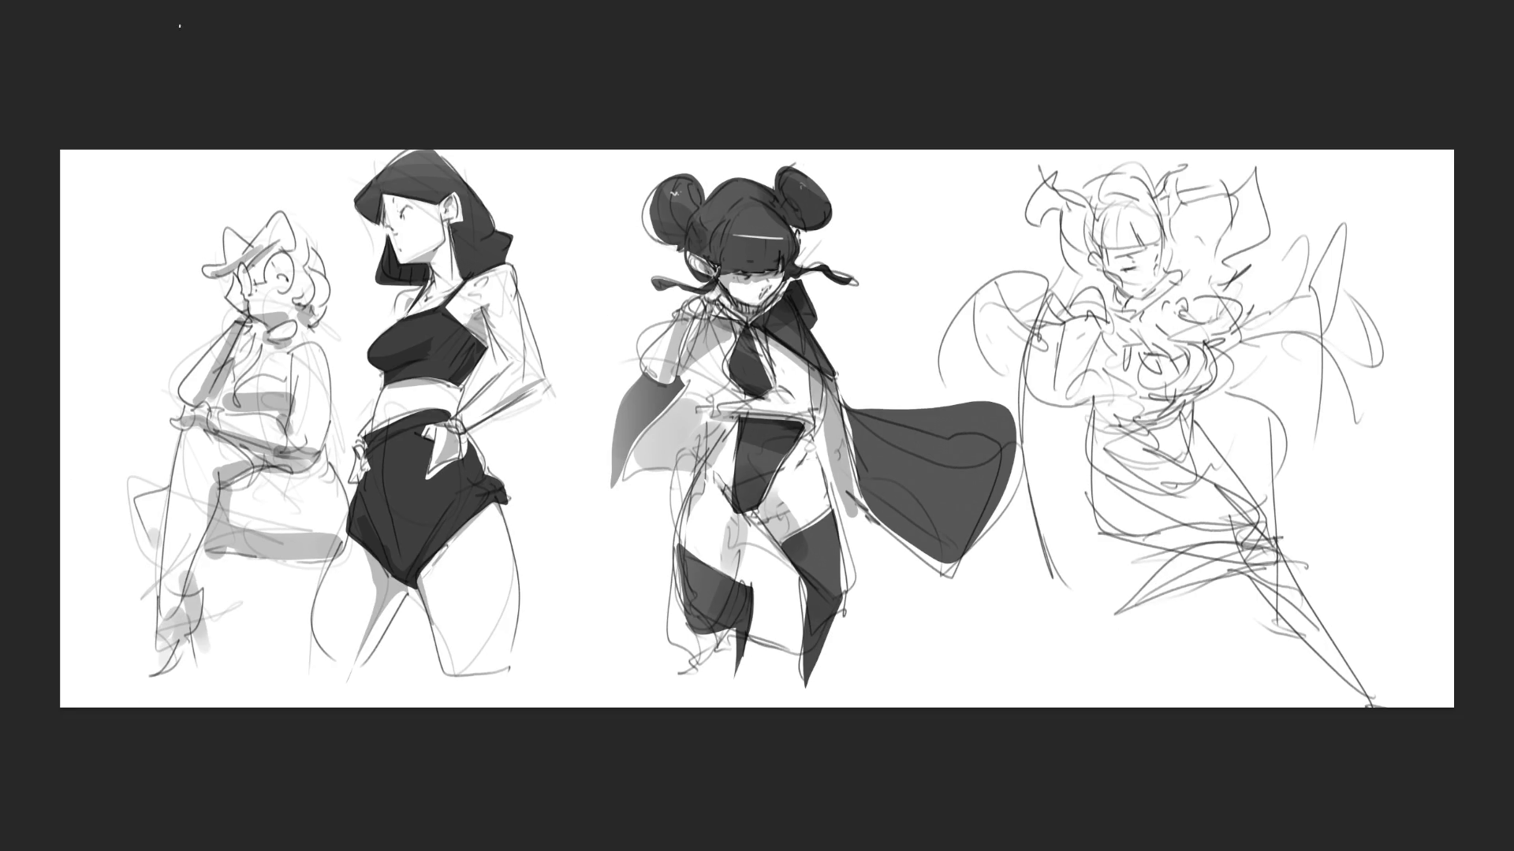
- Move the left two figures slightly left with a free transform, then deselect
mouse_move(118, 148)
mouse_down()
mouse_move(189, 213)
mouse_move(558, 726)
mouse_move(562, 709)
mouse_up()
key(ctrl+t)
drag(476, 659, 424, 659)
key(Return)
key(ctrl+d)
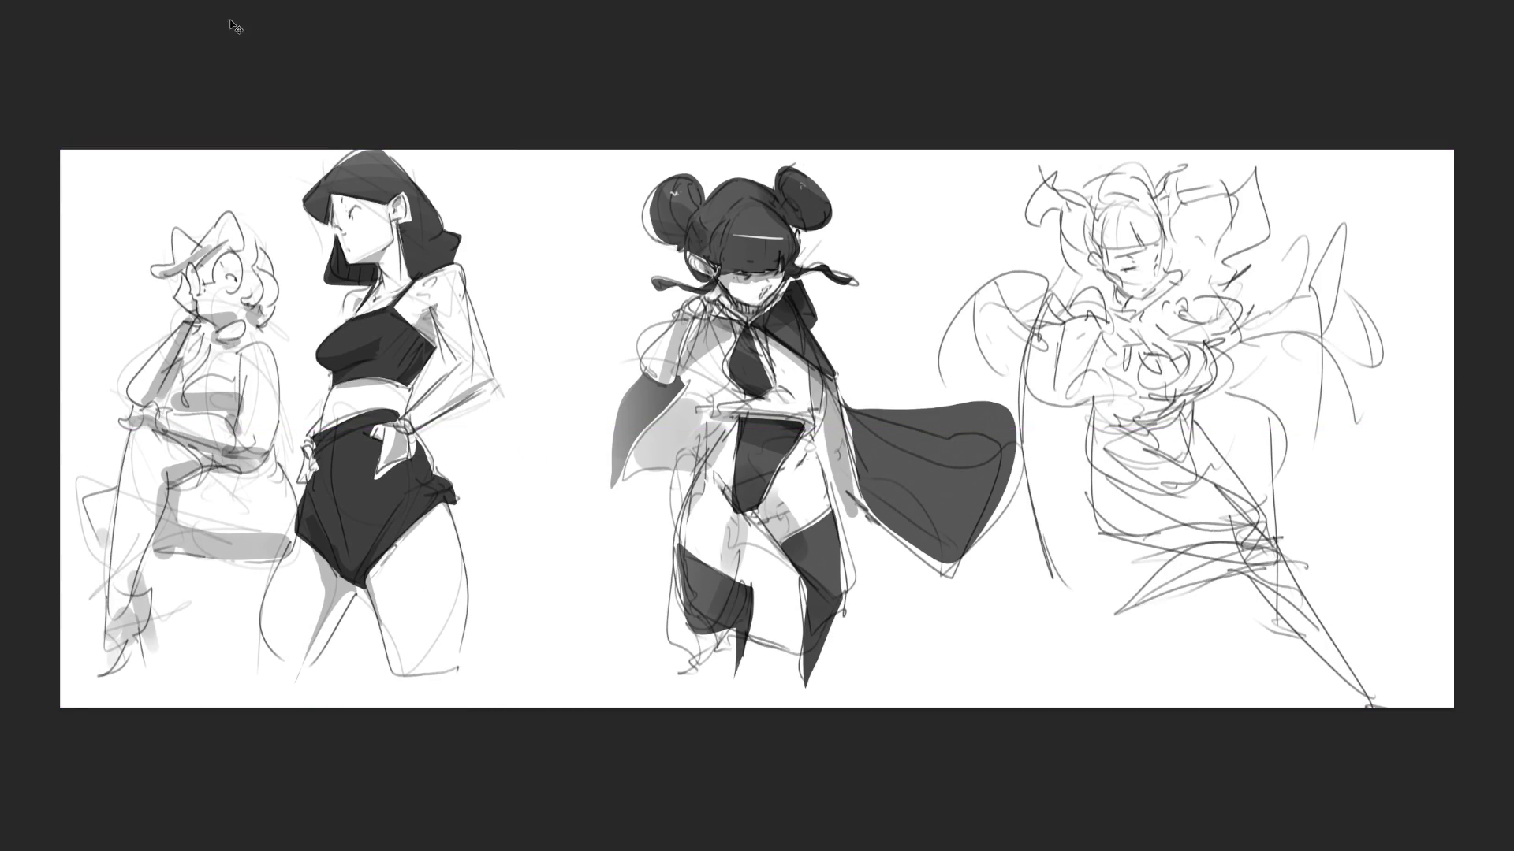
- Lasso the caped girl and shift her left with a free transform
mouse_move(527, 162)
mouse_down()
mouse_move(753, 800)
mouse_move(993, 591)
mouse_move(1025, 457)
mouse_move(1013, 406)
mouse_move(930, 378)
mouse_move(662, 146)
mouse_up()
key(ctrl+t)
drag(711, 430, 583, 430)
key(Return)
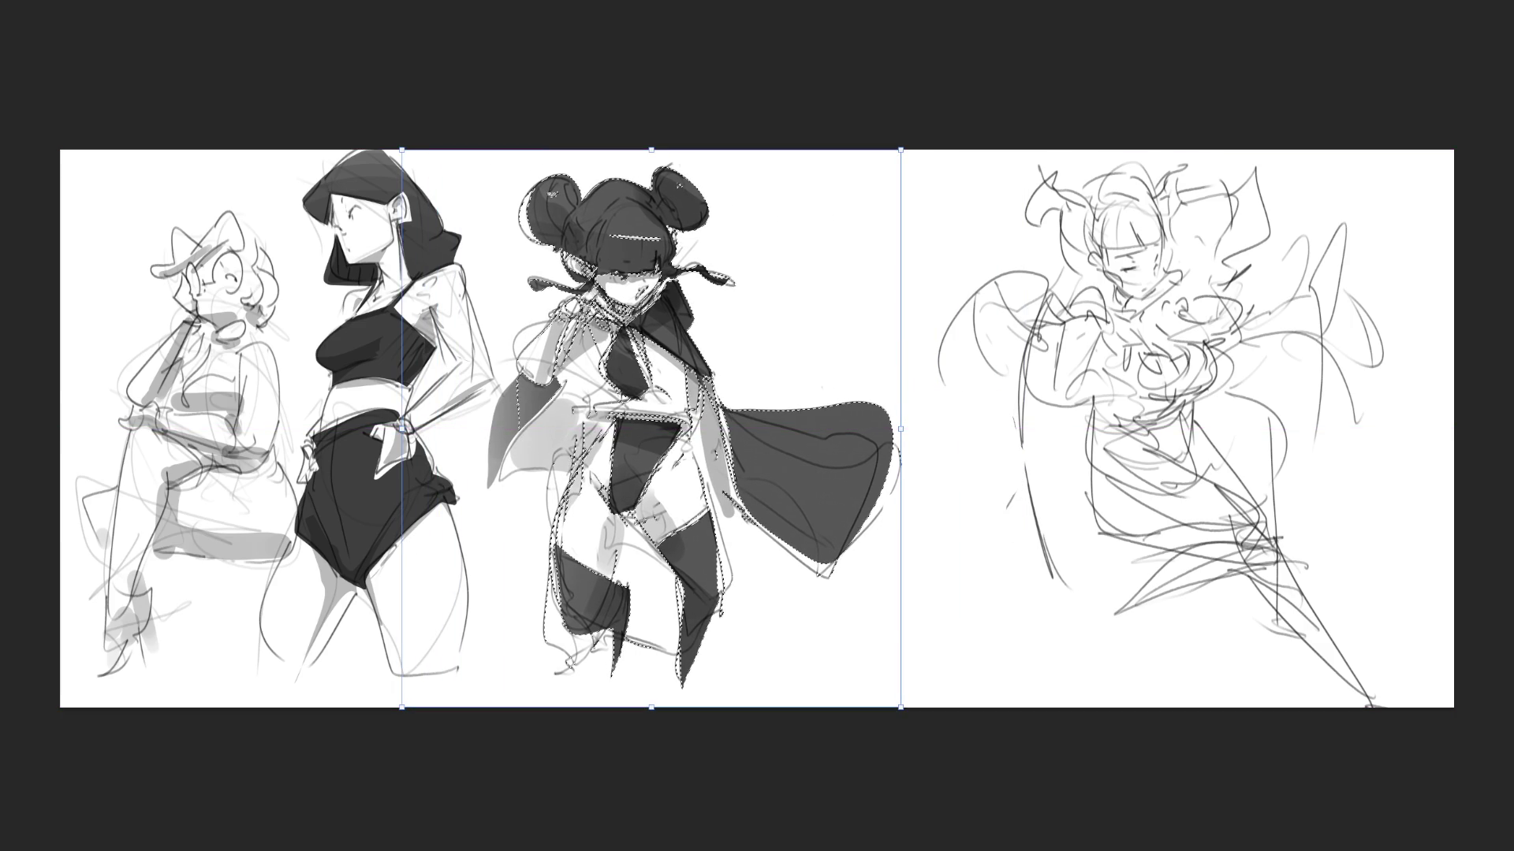
- Select the gesture sketch, flip it horizontally, and begin moving it slightly left
mouse_move(1426, 259)
mouse_down()
mouse_move(960, 125)
mouse_move(903, 350)
mouse_move(1419, 714)
mouse_move(1458, 209)
mouse_up()
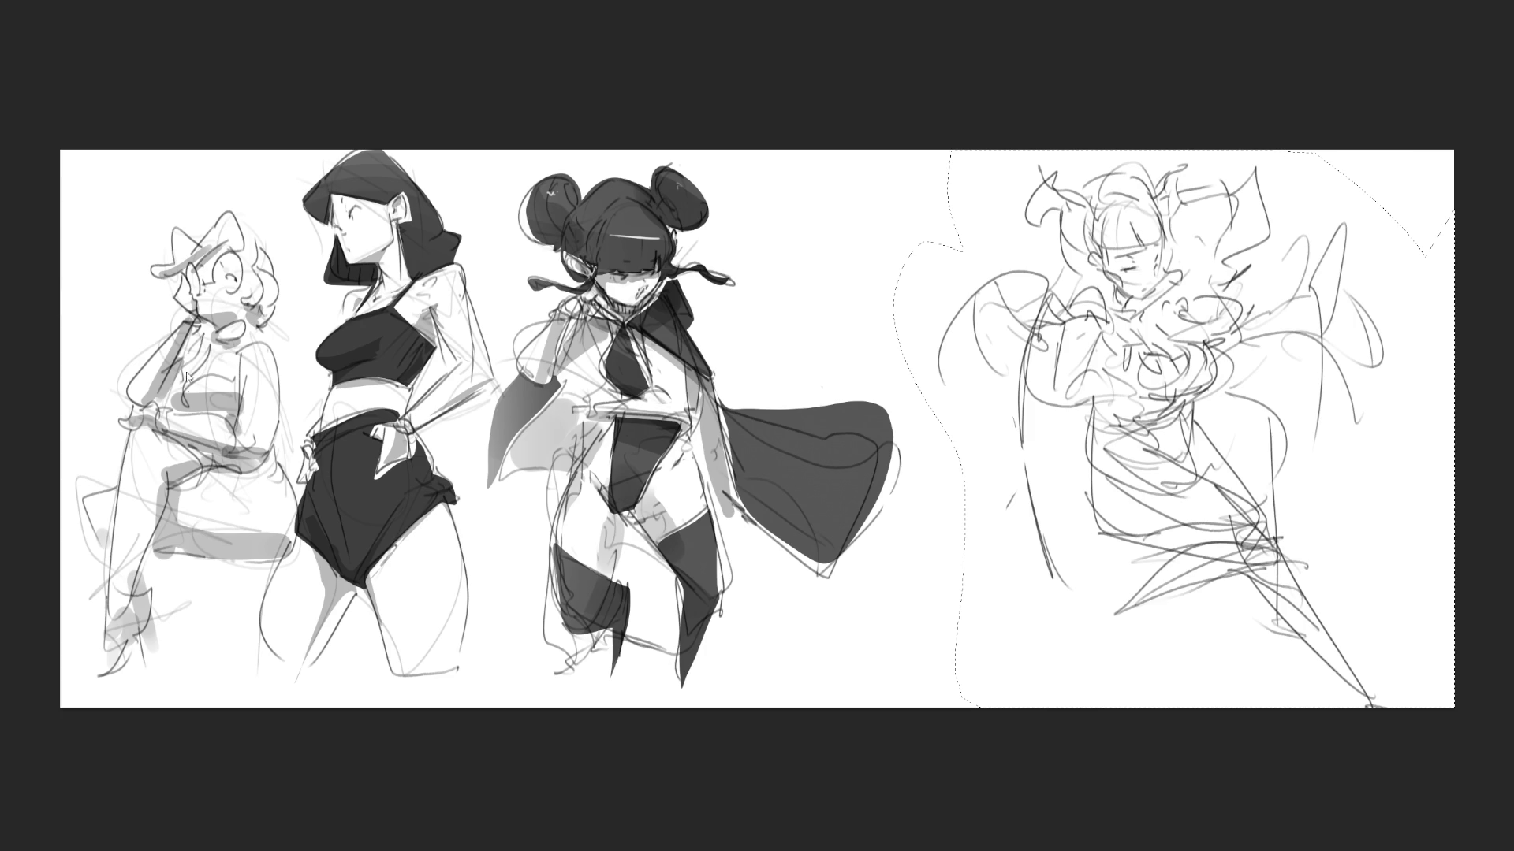
key(ctrl+shift+h)
key(ctrl+t)
drag(1221, 433, 1170, 433)
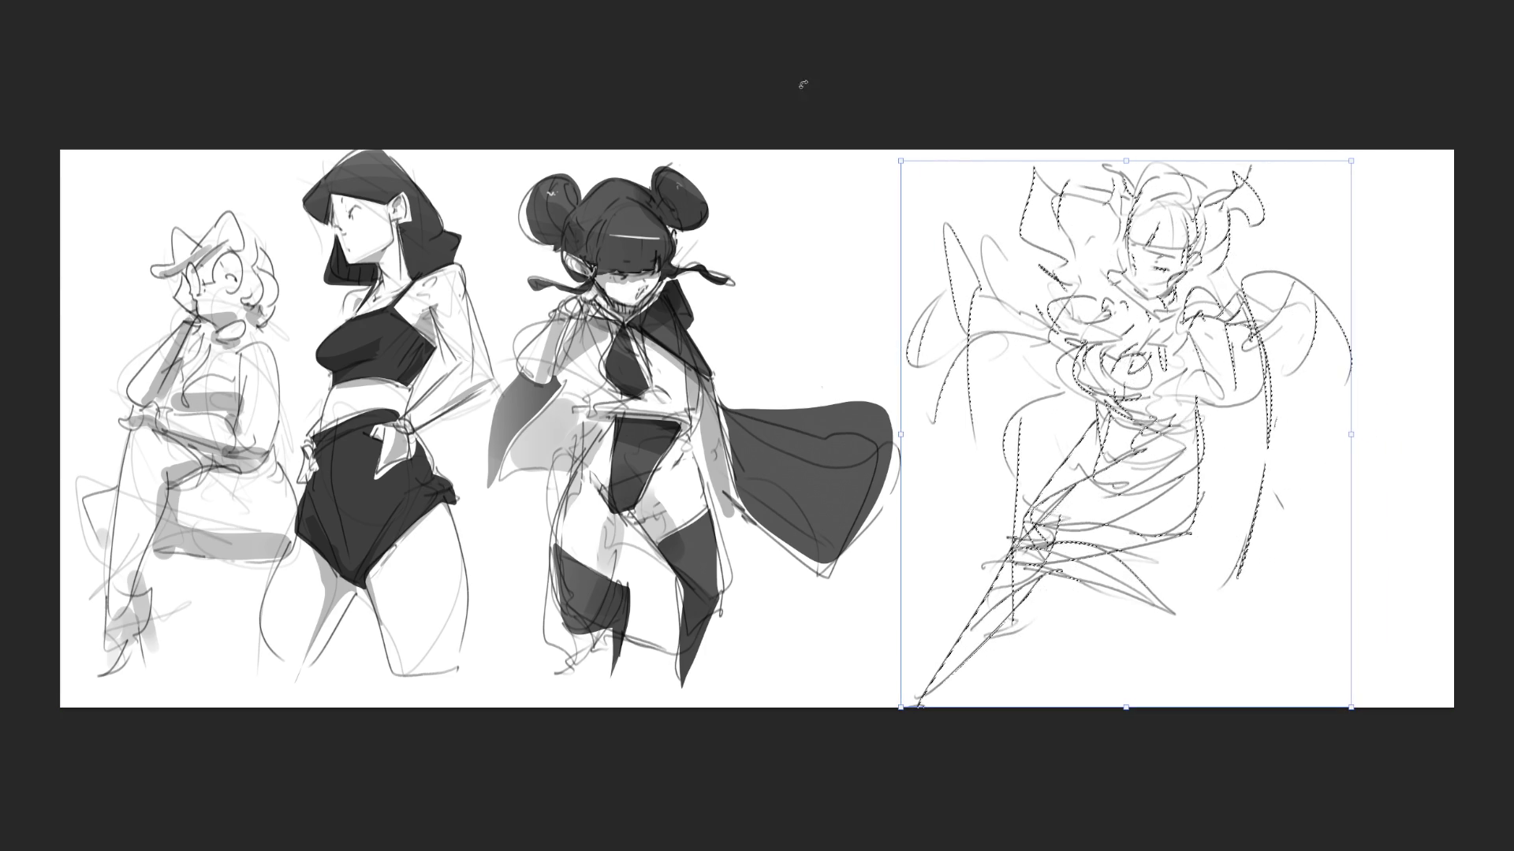
- Commit the gesture sketch's new position, deselect, and erase it down to faint light-grey lines
key(Return)
key(ctrl+d)
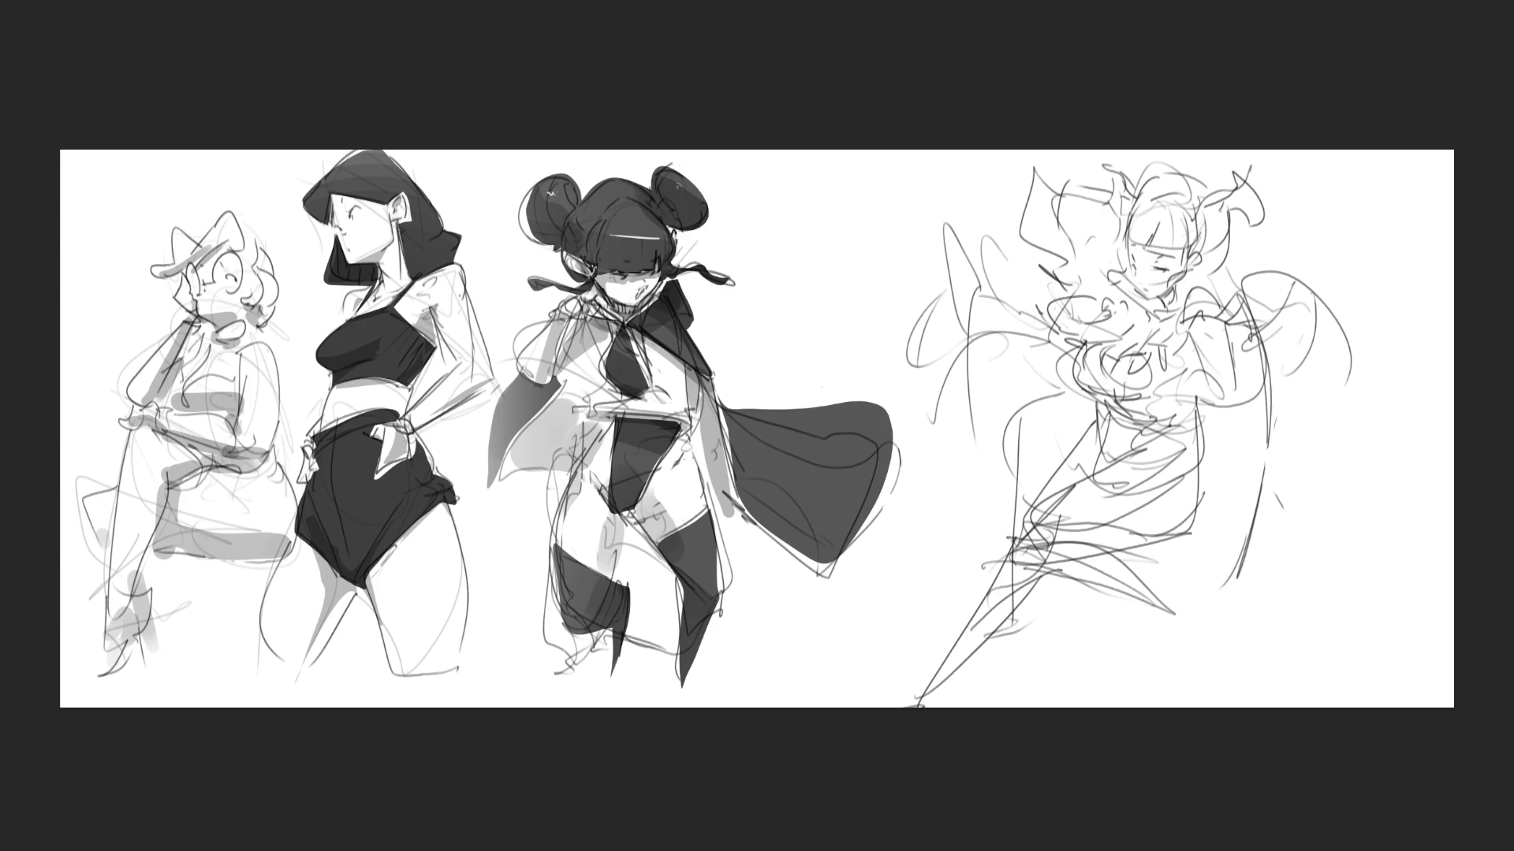
drag(1072, 87, 1138, 712)
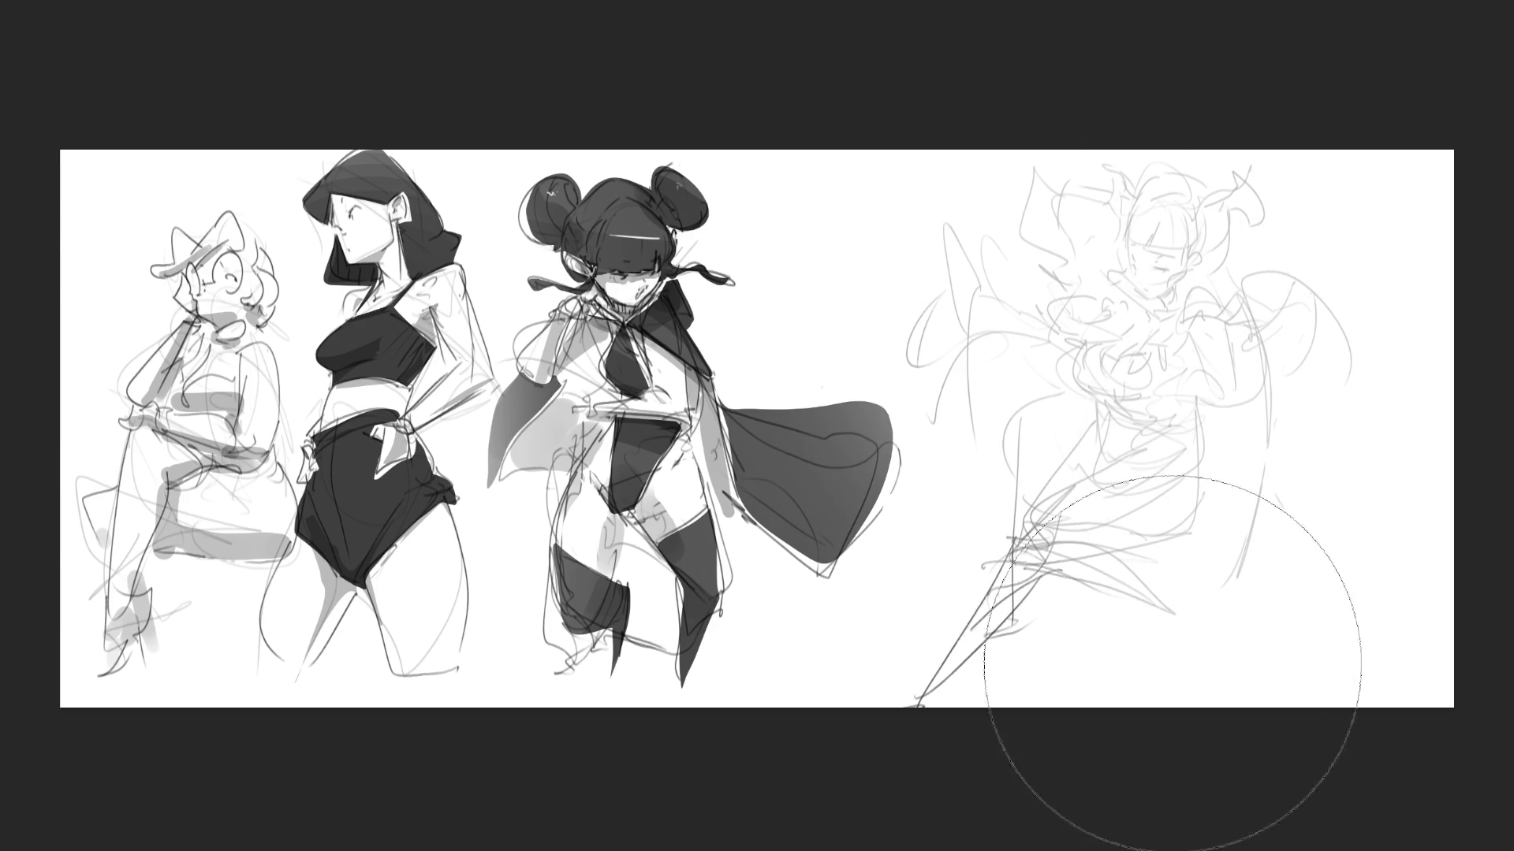
- With a tiny brush, draw the gesture figure's closed eye, left cheek and jaw line
key(b)
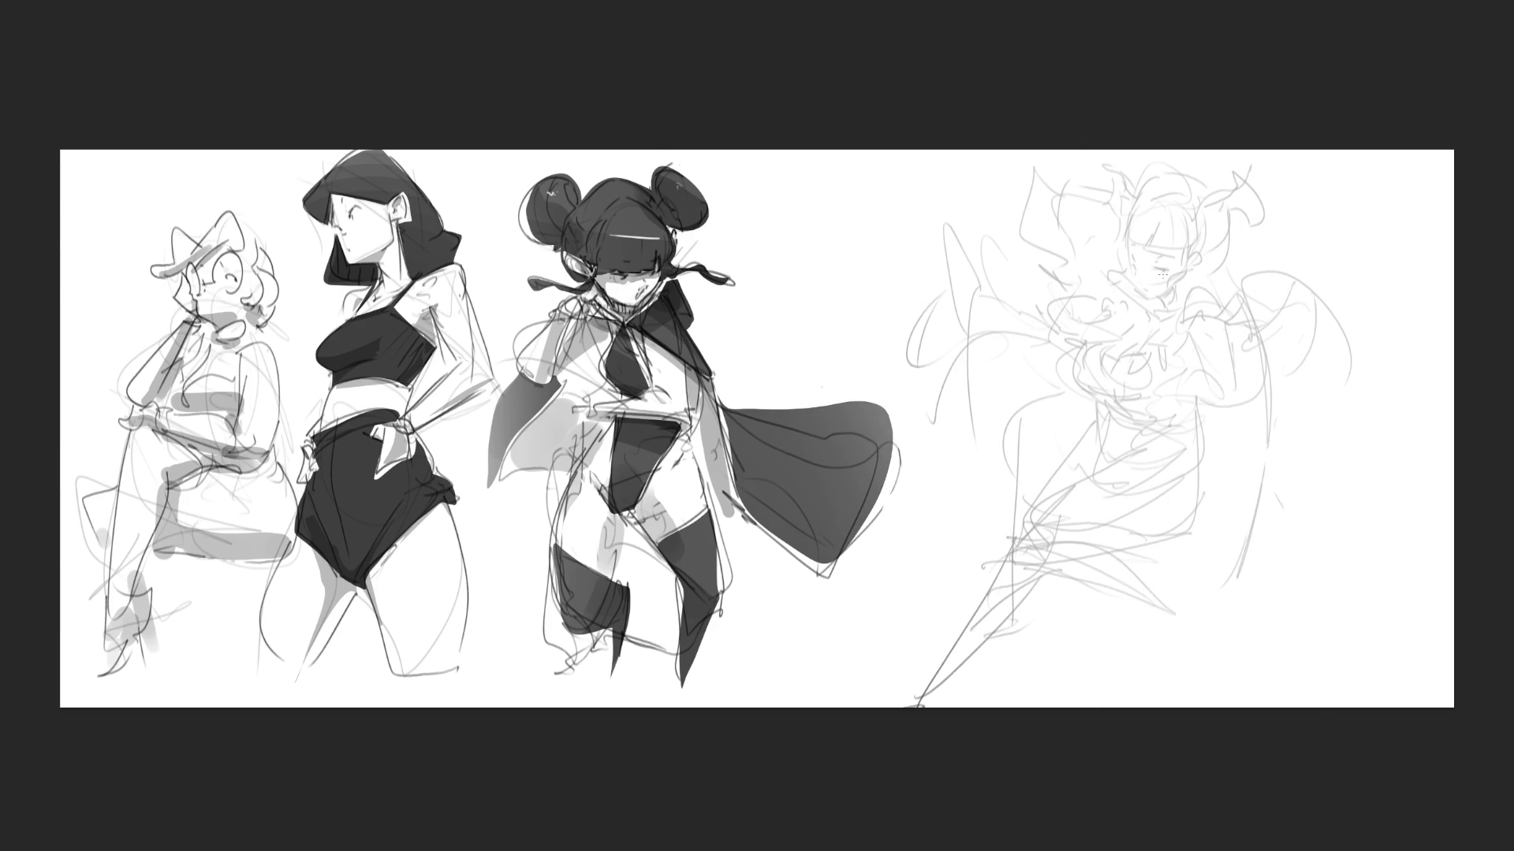
drag(1156, 269, 1162, 269)
drag(1136, 264, 1140, 275)
drag(1142, 294, 1165, 302)
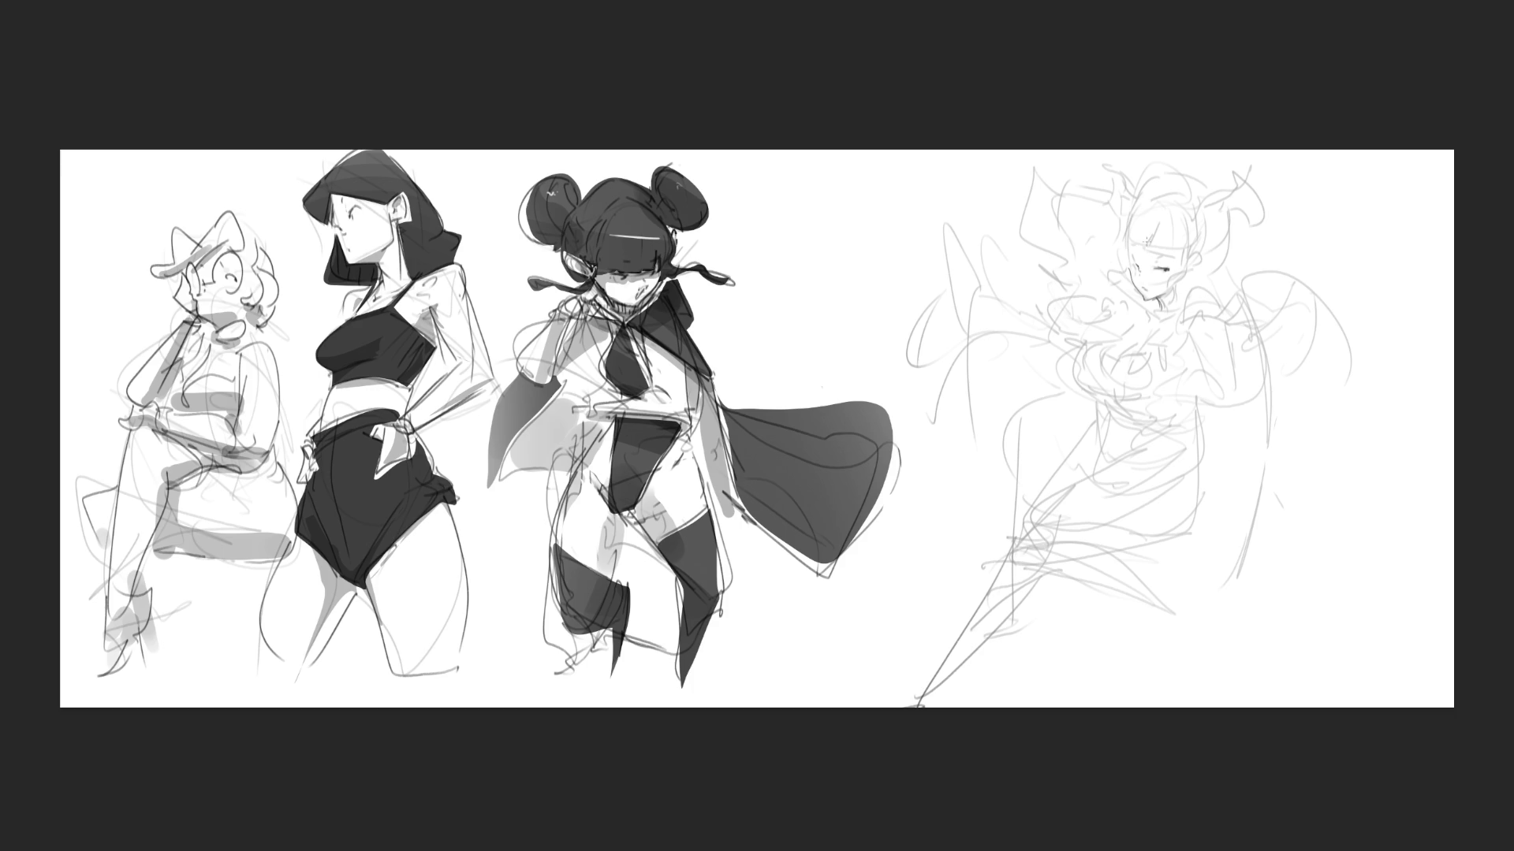
- Pencil in the fourth figure's hairline, an earring below the ear and the back of the head
mouse_move(1158, 224)
mouse_down()
mouse_move(1148, 257)
mouse_move(1125, 250)
mouse_up()
key(ctrl+z)
drag(1127, 227, 1119, 250)
key(ctrl+z)
drag(1129, 215, 1189, 223)
drag(1184, 267, 1192, 273)
mouse_move(1188, 272)
mouse_down()
mouse_move(1096, 294)
mouse_move(1176, 295)
mouse_up()
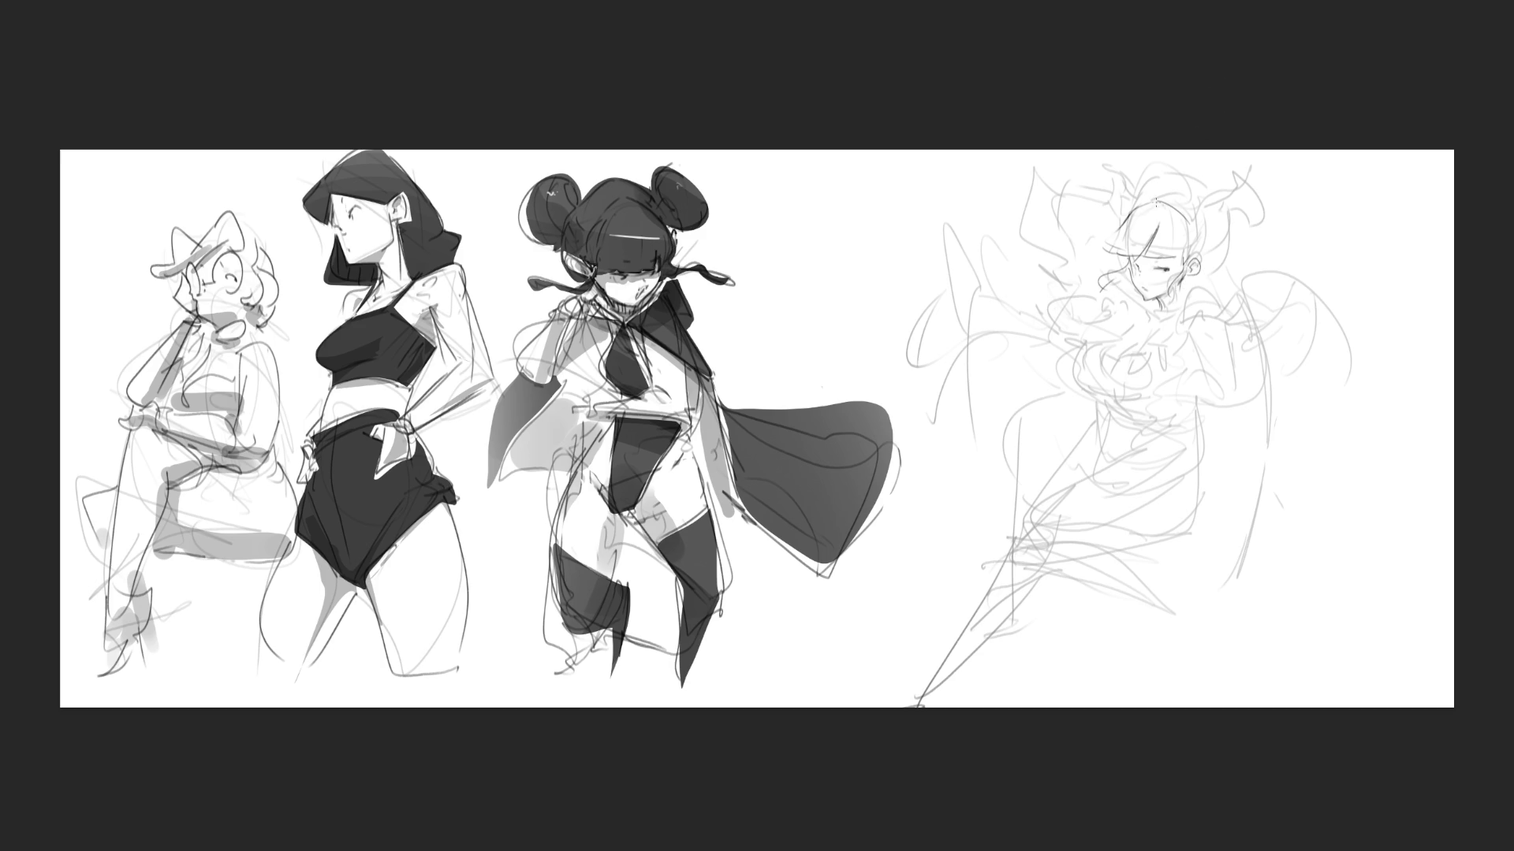
drag(1215, 192, 1206, 250)
key(ctrl+z)
drag(1203, 193, 1226, 272)
- Draw darker lines for the shoulder, chest, hand, arm side and torso-to-hip line
mouse_move(1178, 321)
mouse_down()
mouse_move(1219, 282)
mouse_move(1155, 319)
mouse_up()
mouse_move(1118, 339)
mouse_down()
mouse_move(1103, 398)
mouse_move(1163, 368)
mouse_move(1105, 399)
mouse_move(1139, 351)
mouse_move(1195, 356)
mouse_up()
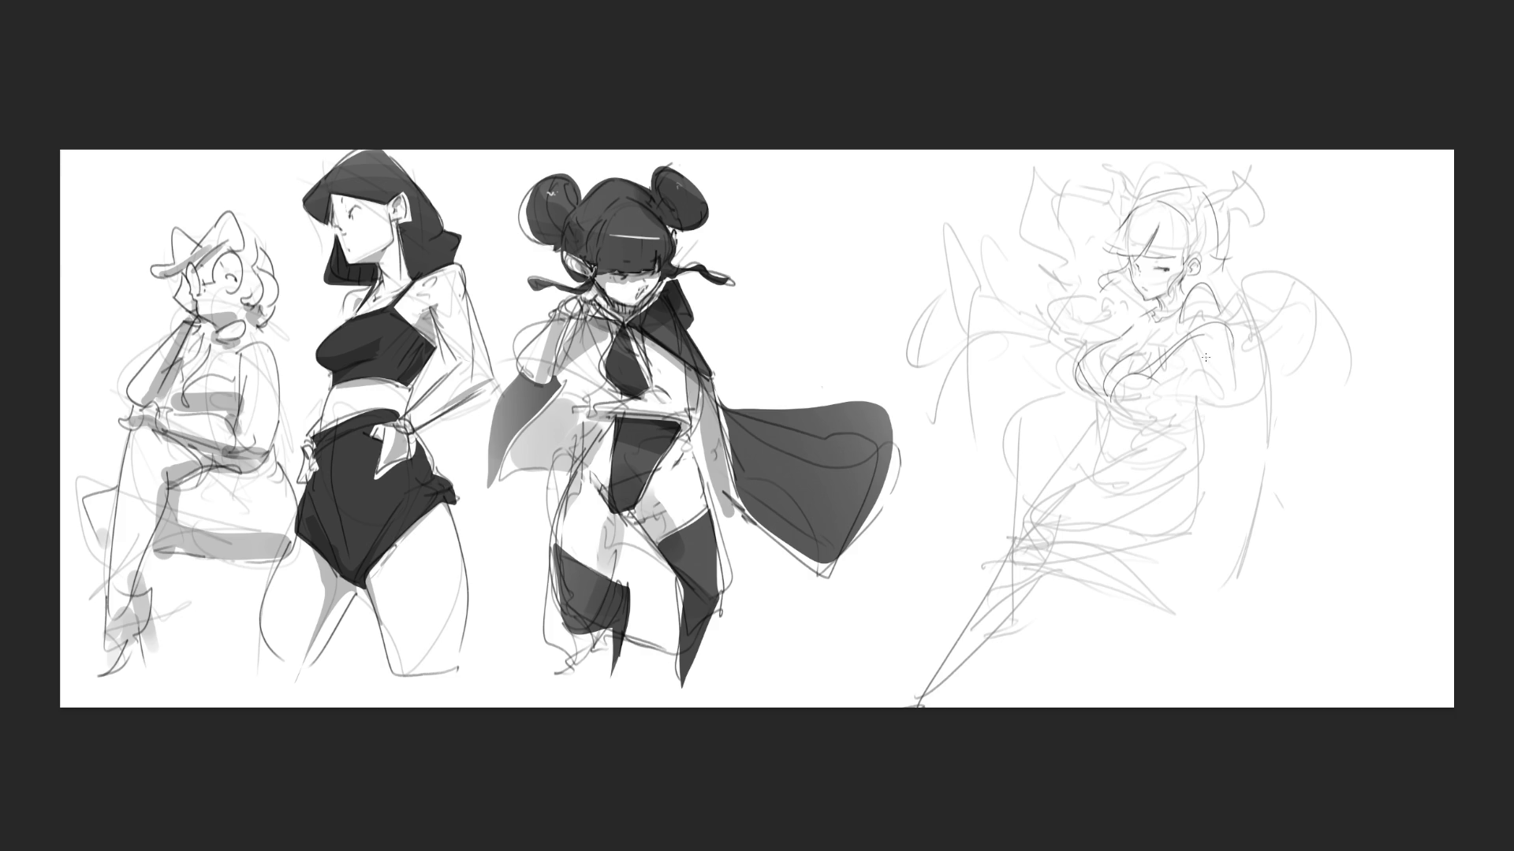
mouse_move(1181, 317)
mouse_down()
mouse_move(1186, 335)
mouse_move(1218, 323)
mouse_move(1178, 347)
mouse_up()
mouse_move(1072, 363)
mouse_down()
mouse_move(1049, 388)
mouse_move(1066, 347)
mouse_move(1096, 415)
mouse_move(1137, 372)
mouse_move(1133, 405)
mouse_move(1165, 392)
mouse_move(1237, 306)
mouse_move(1255, 311)
mouse_up()
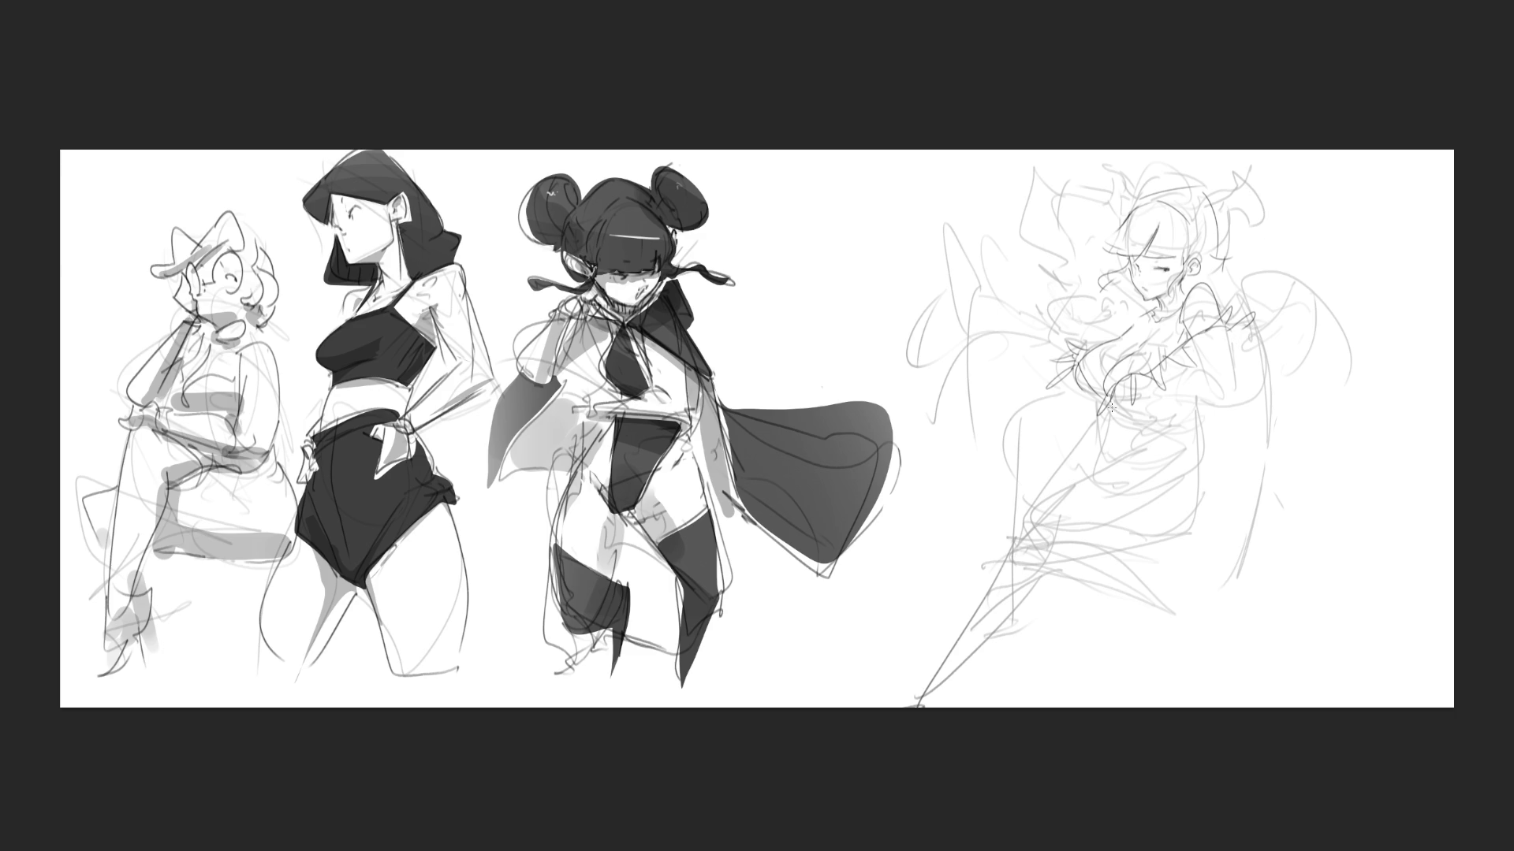
mouse_move(1110, 408)
mouse_down()
mouse_move(1126, 446)
mouse_move(1177, 389)
mouse_move(1153, 400)
mouse_move(1177, 393)
mouse_up()
key(ctrl+z)
key(ctrl+z)
key(ctrl+z)
key(ctrl+z)
drag(1232, 327, 1236, 396)
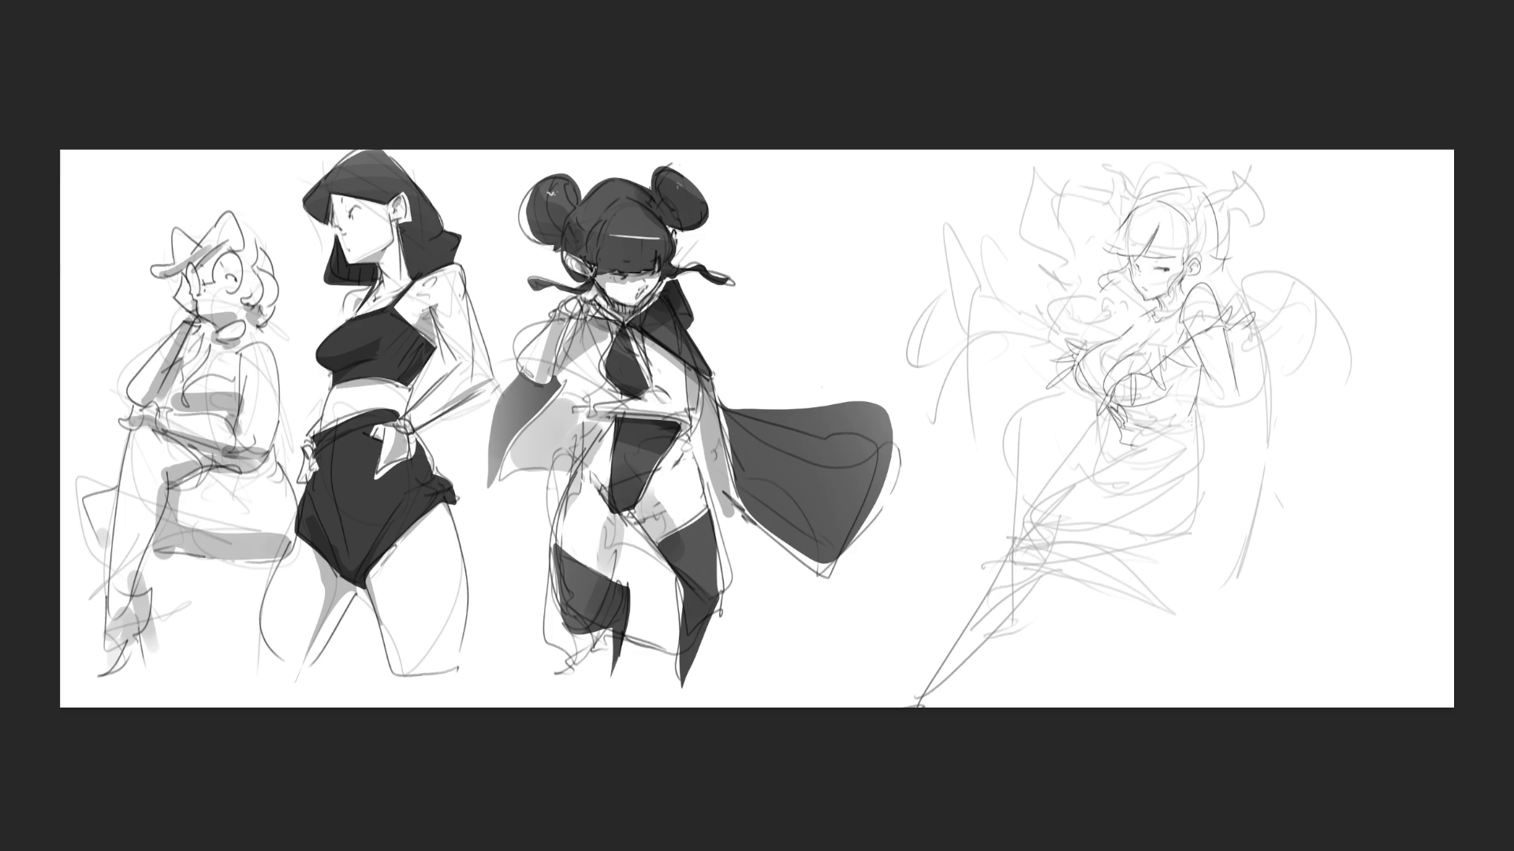
drag(1192, 431, 1176, 576)
- Sketch the hand at the waist and the waist-to-hip lines, undoing trial strokes
drag(1108, 419, 1103, 438)
drag(1090, 497, 1150, 446)
mouse_move(1093, 494)
mouse_down()
mouse_move(1159, 467)
mouse_move(1019, 544)
mouse_move(1085, 593)
mouse_move(1178, 561)
mouse_up()
key(ctrl+z)
drag(1017, 587, 1178, 581)
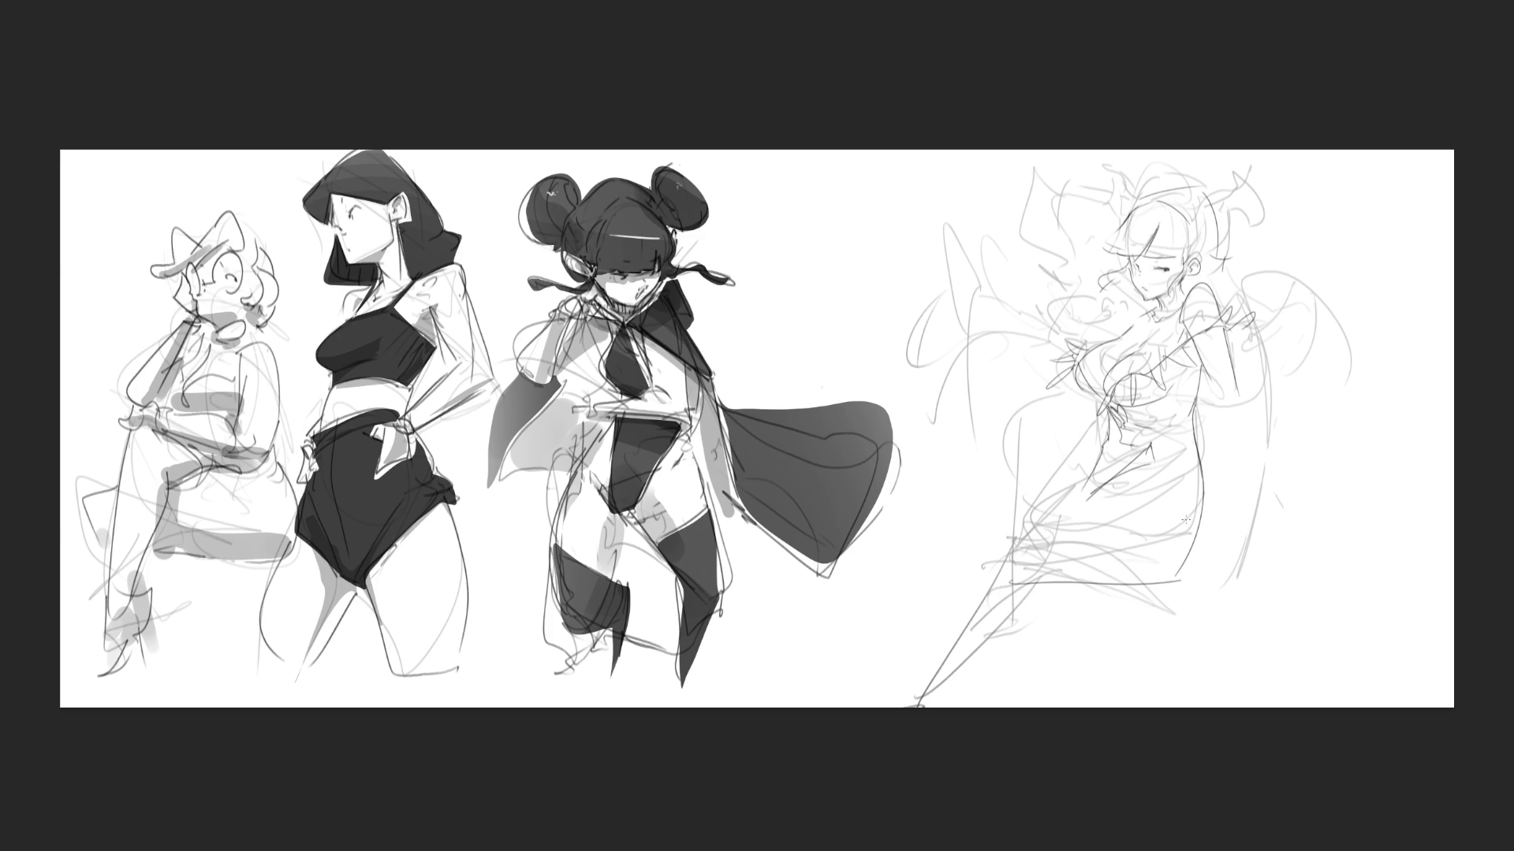
key(ctrl+z)
mouse_move(1119, 467)
mouse_down()
mouse_move(996, 555)
mouse_move(1161, 572)
mouse_up()
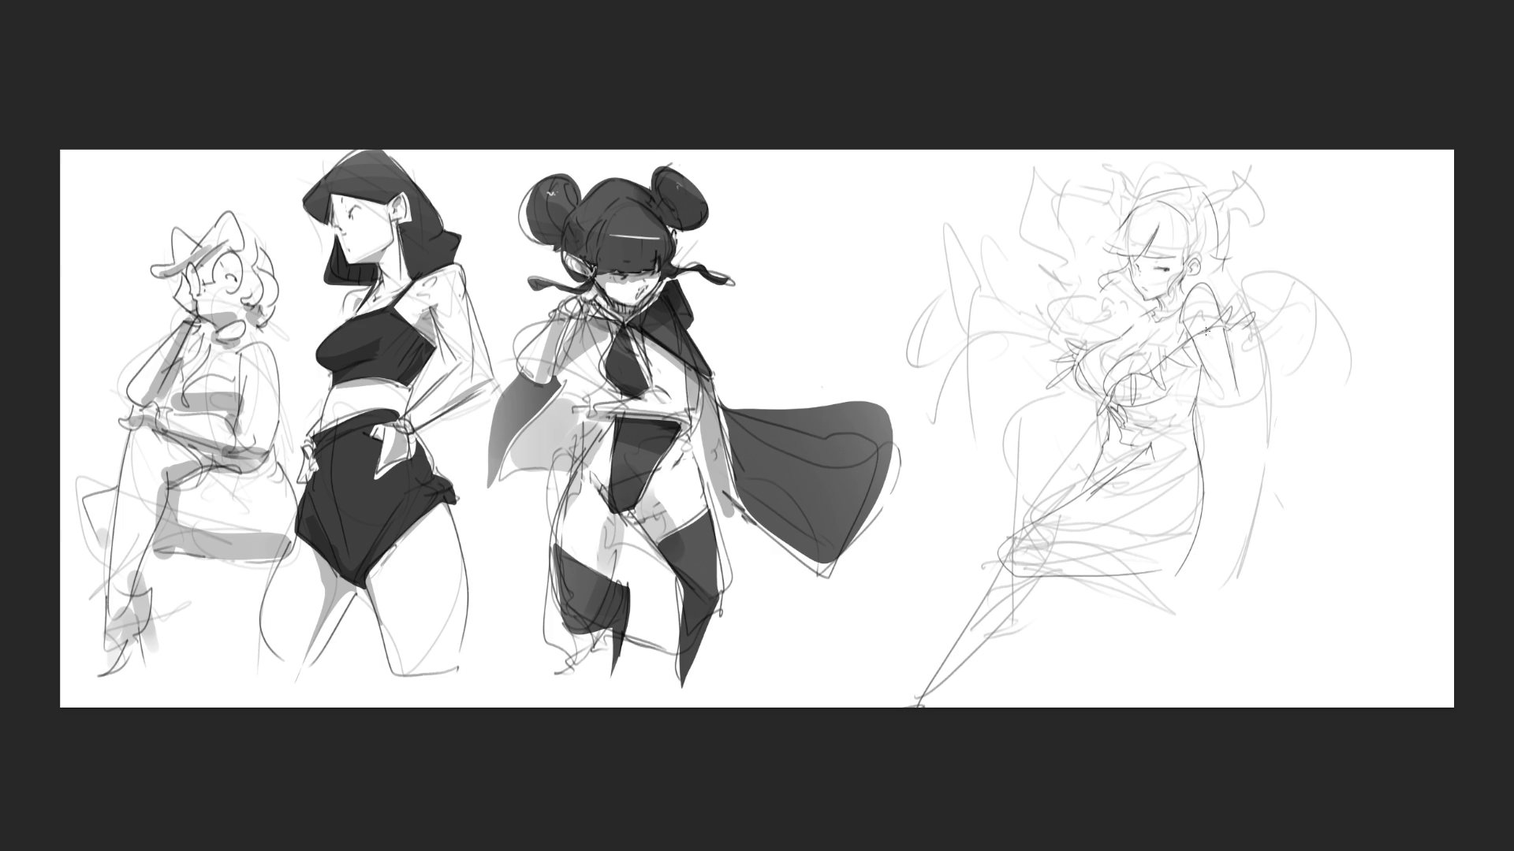
drag(1102, 418, 927, 625)
key(ctrl+z)
key(ctrl+z)
key(ctrl+z)
- Draw the long front leg and the back leg with a zigzag hem
drag(992, 529, 900, 698)
mouse_move(996, 566)
mouse_down()
mouse_move(1158, 629)
mouse_move(1039, 573)
mouse_move(1179, 622)
mouse_up()
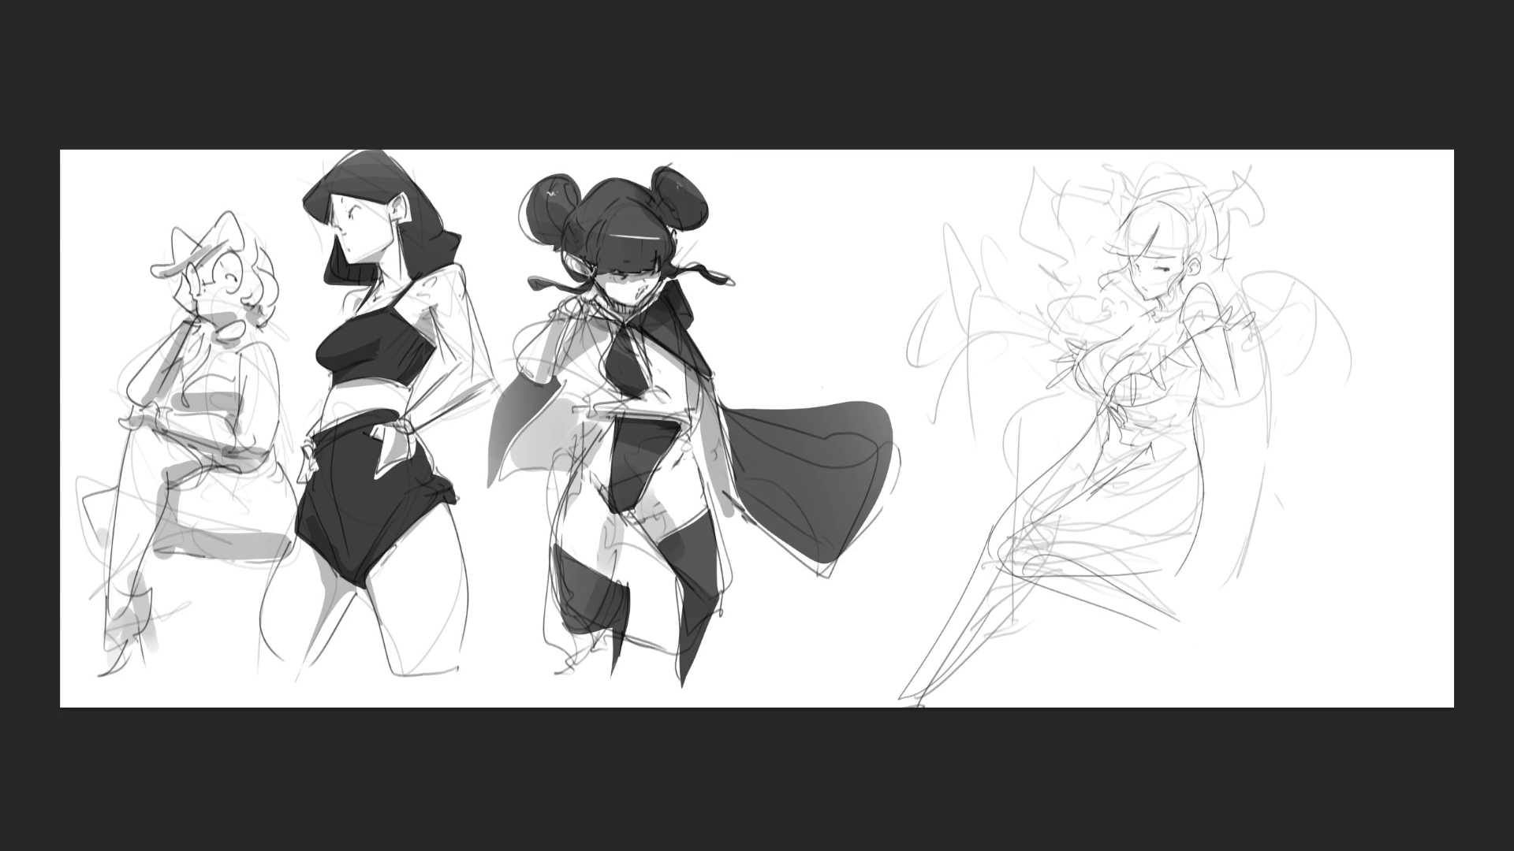
key(ctrl+z)
drag(986, 561, 1202, 667)
drag(1063, 603, 1200, 675)
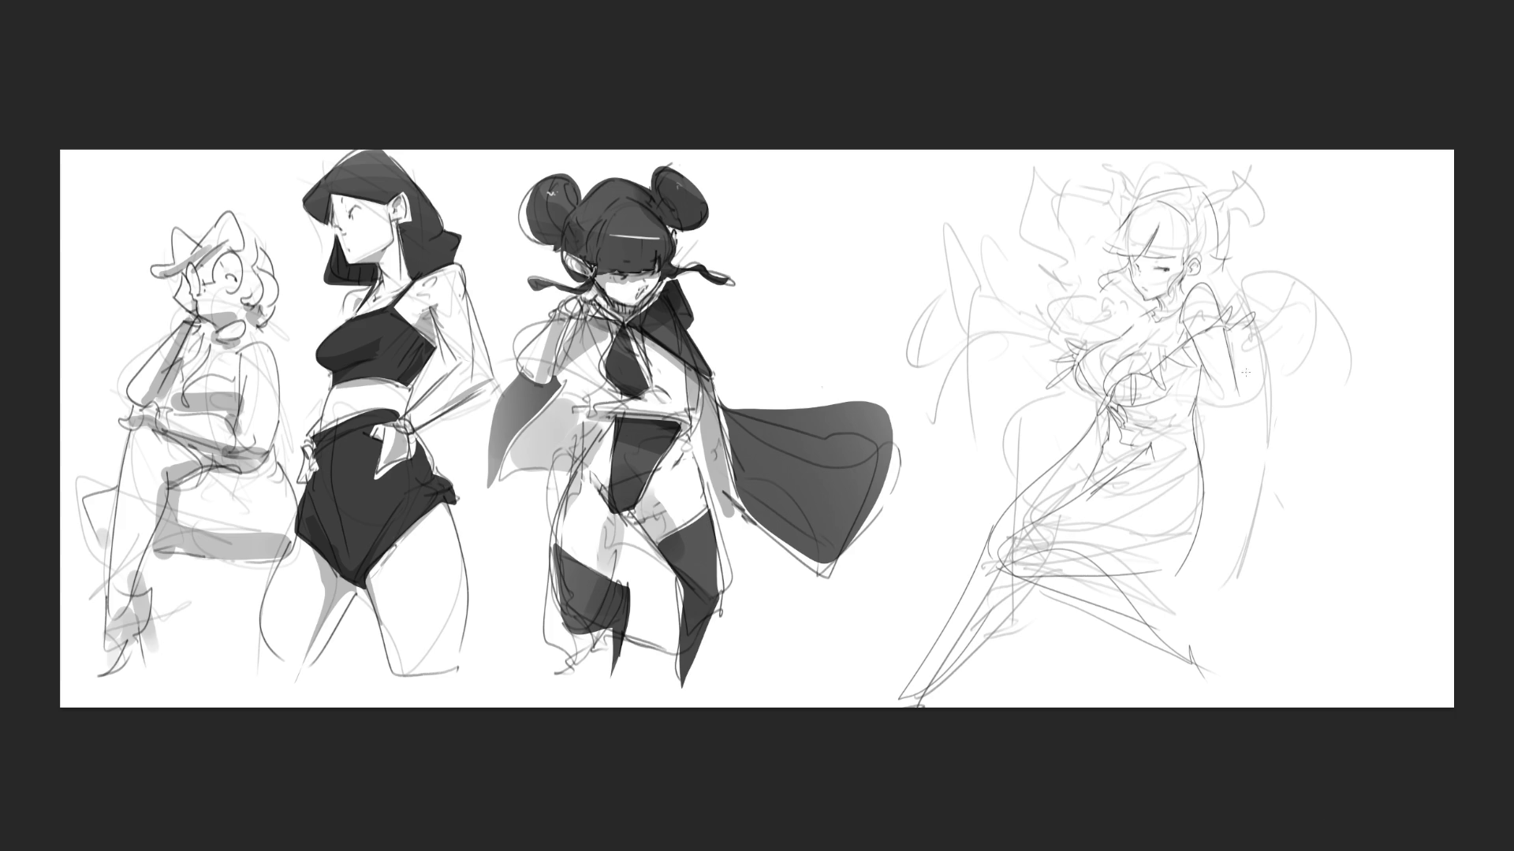
- Add lines hanging from the arm and refine the chin, neck, shoulder and hair
drag(1215, 399, 1257, 484)
mouse_move(1231, 358)
mouse_down()
mouse_move(1273, 551)
mouse_move(1315, 582)
mouse_up()
mouse_move(1132, 306)
mouse_down()
mouse_move(1097, 339)
mouse_move(1026, 356)
mouse_move(1072, 307)
mouse_move(1043, 356)
mouse_up()
mouse_move(1076, 295)
mouse_down()
mouse_move(1067, 320)
mouse_move(1073, 309)
mouse_up()
drag(1072, 310, 1051, 332)
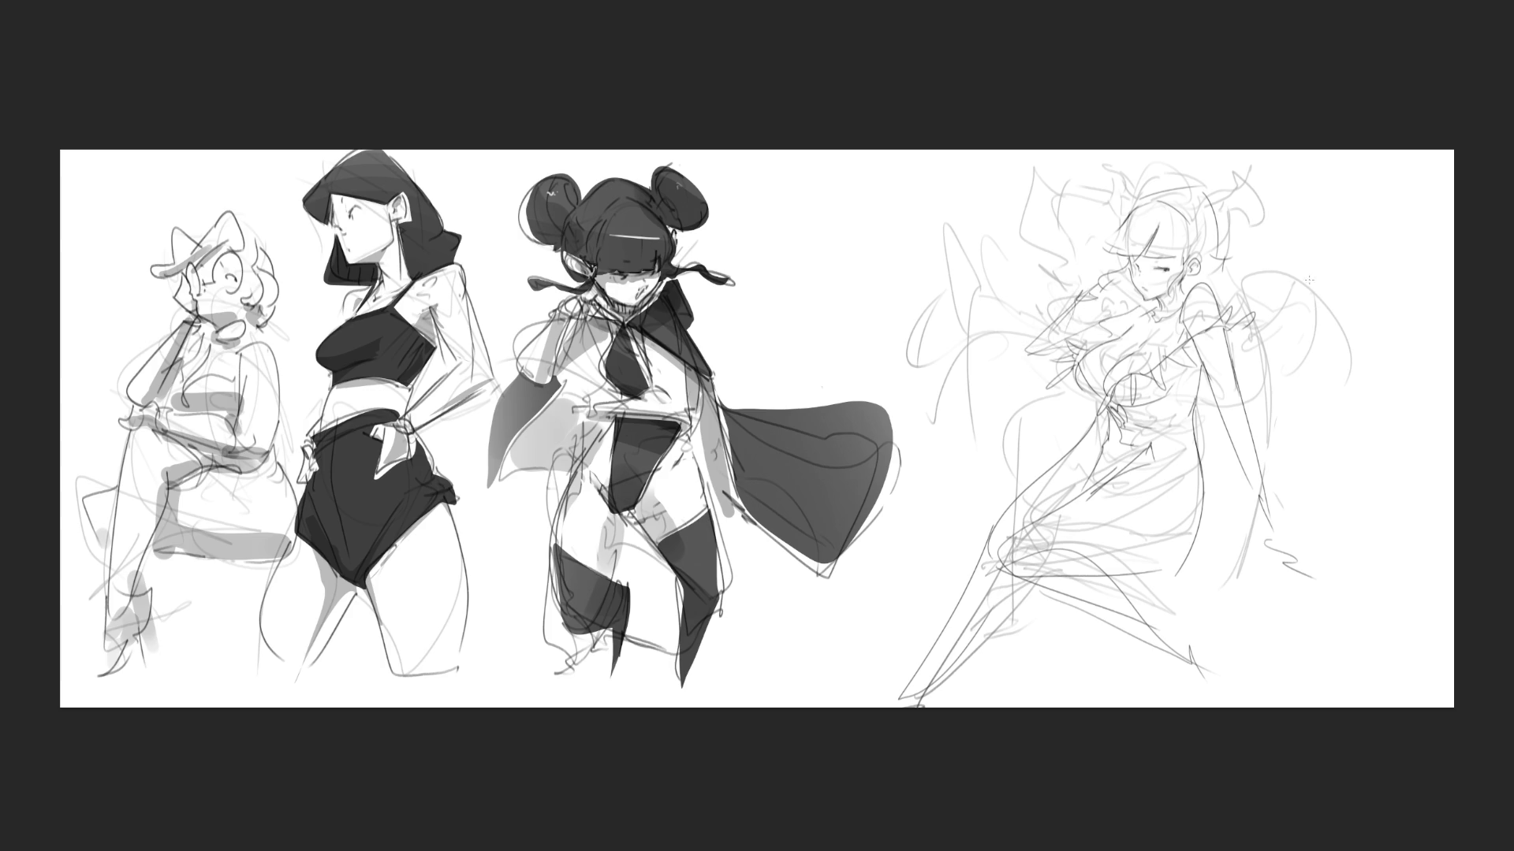
drag(1247, 414, 1280, 409)
- Sweep a large curved wing down from the figure's right shoulder
mouse_move(1234, 248)
mouse_down()
mouse_move(1265, 293)
mouse_move(1276, 280)
mouse_move(1307, 432)
mouse_up()
drag(1272, 316, 1313, 556)
drag(1262, 262, 1341, 654)
drag(1300, 587, 1332, 670)
mouse_move(1312, 572)
mouse_down()
mouse_move(1269, 666)
mouse_move(1290, 438)
mouse_up()
mouse_move(1290, 442)
mouse_down()
mouse_move(1302, 420)
mouse_move(1302, 441)
mouse_up()
- Draw an angular bat wing on the left with a pointed top edge
mouse_move(1069, 400)
mouse_down()
mouse_move(981, 324)
mouse_move(907, 378)
mouse_up()
mouse_move(1014, 331)
mouse_down()
mouse_move(834, 280)
mouse_move(808, 345)
mouse_up()
drag(842, 256, 1034, 340)
drag(967, 319, 905, 407)
key(ctrl+z)
key(ctrl+z)
key(ctrl+z)
mouse_move(1031, 351)
mouse_down()
mouse_move(981, 387)
mouse_move(914, 489)
mouse_up()
mouse_move(995, 328)
mouse_down()
mouse_move(771, 348)
mouse_move(748, 379)
mouse_up()
drag(873, 347, 886, 361)
key(ctrl+z)
key(ctrl+z)
mouse_move(763, 380)
mouse_down()
mouse_move(858, 315)
mouse_move(996, 327)
mouse_up()
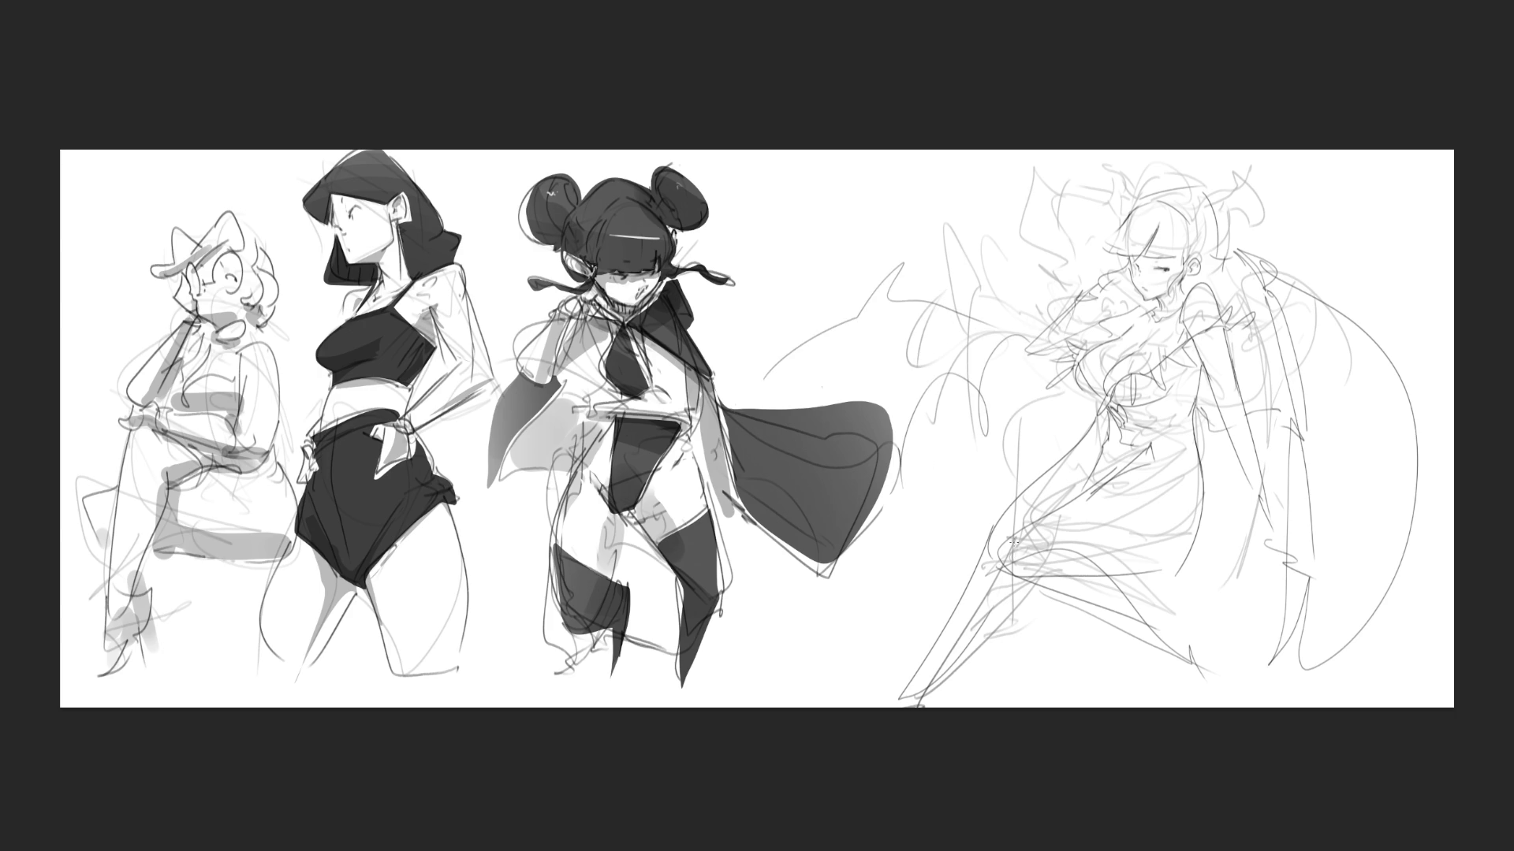
- Draw a small wing shape and a loop above the head, then add hair strands
mouse_move(1113, 202)
mouse_down()
mouse_move(1028, 175)
mouse_move(995, 240)
mouse_move(1017, 304)
mouse_up()
key(ctrl+z)
mouse_move(1132, 205)
mouse_down()
mouse_move(991, 231)
mouse_move(994, 330)
mouse_up()
mouse_move(1112, 167)
mouse_down()
mouse_move(1128, 195)
mouse_move(1222, 211)
mouse_move(1235, 187)
mouse_up()
mouse_move(1131, 195)
mouse_down()
mouse_move(1204, 218)
mouse_move(1214, 265)
mouse_up()
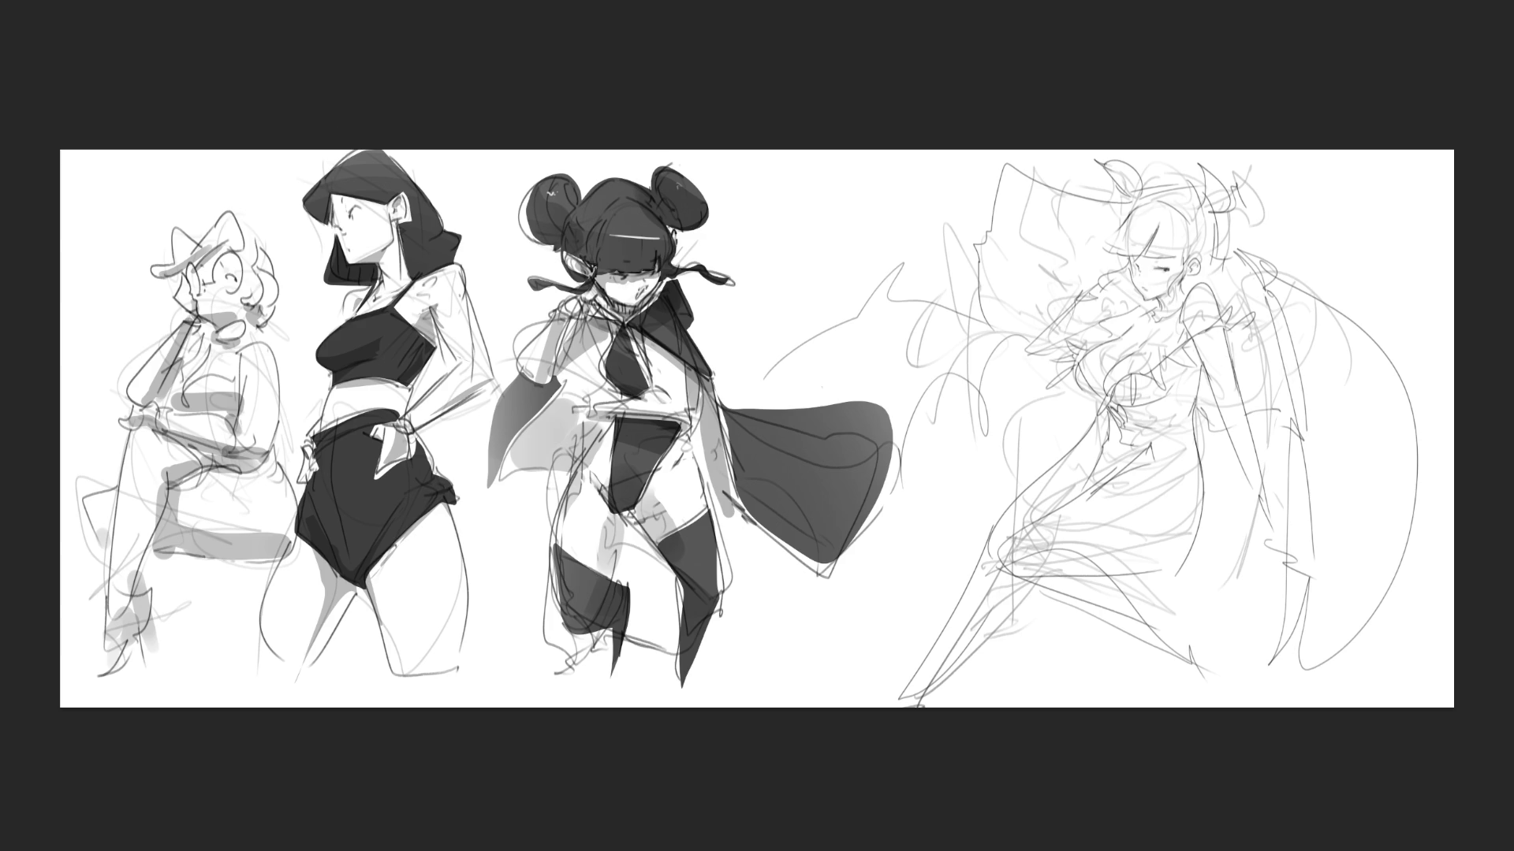
- Flip the entire sheet horizontally with Ctrl+T, then deselect with Ctrl+D
key(ctrl+t)
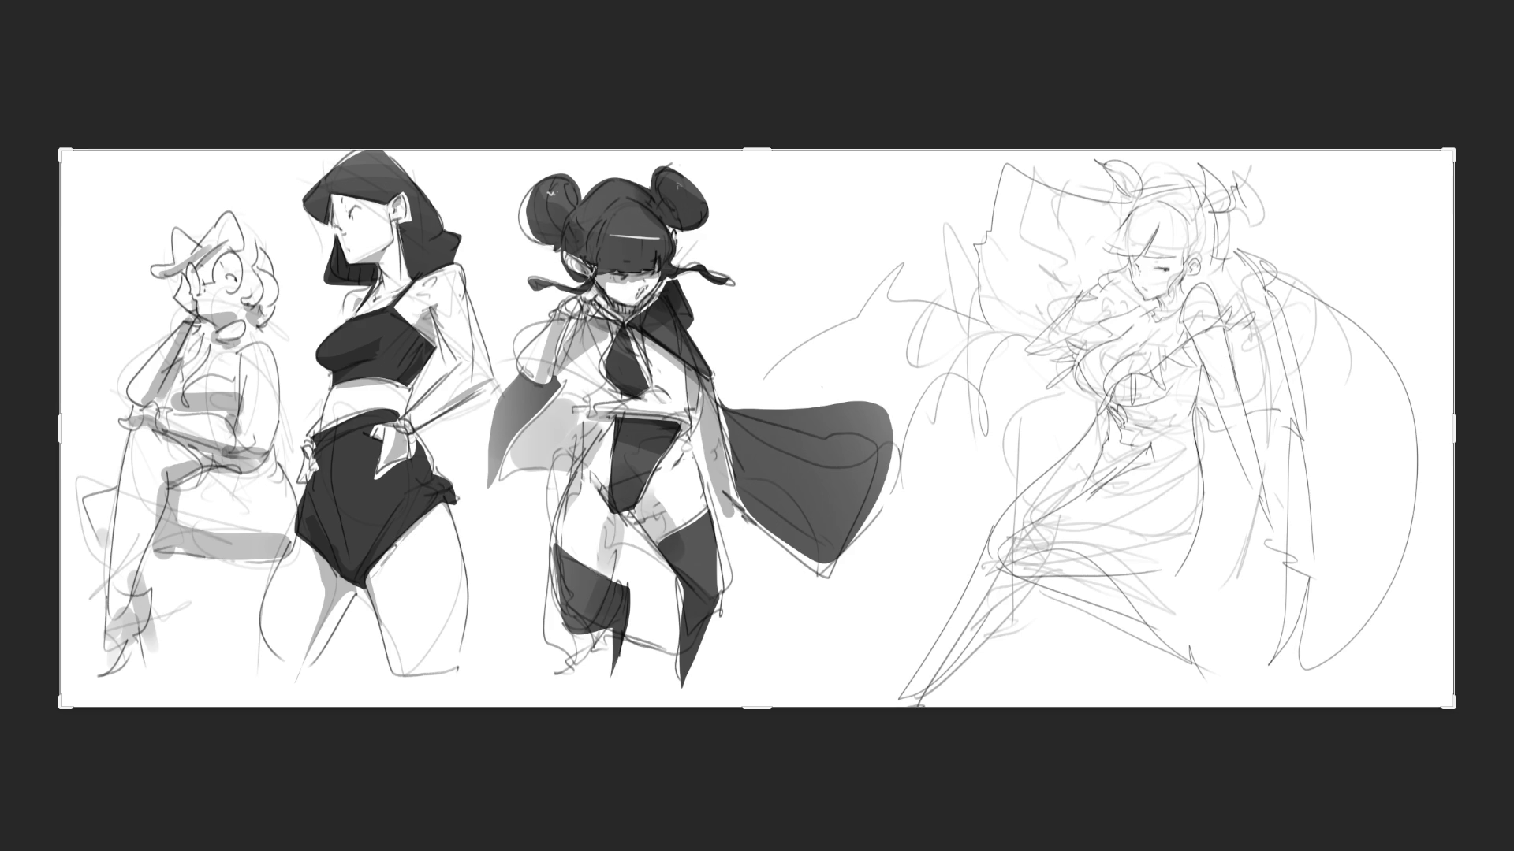
key(Return)
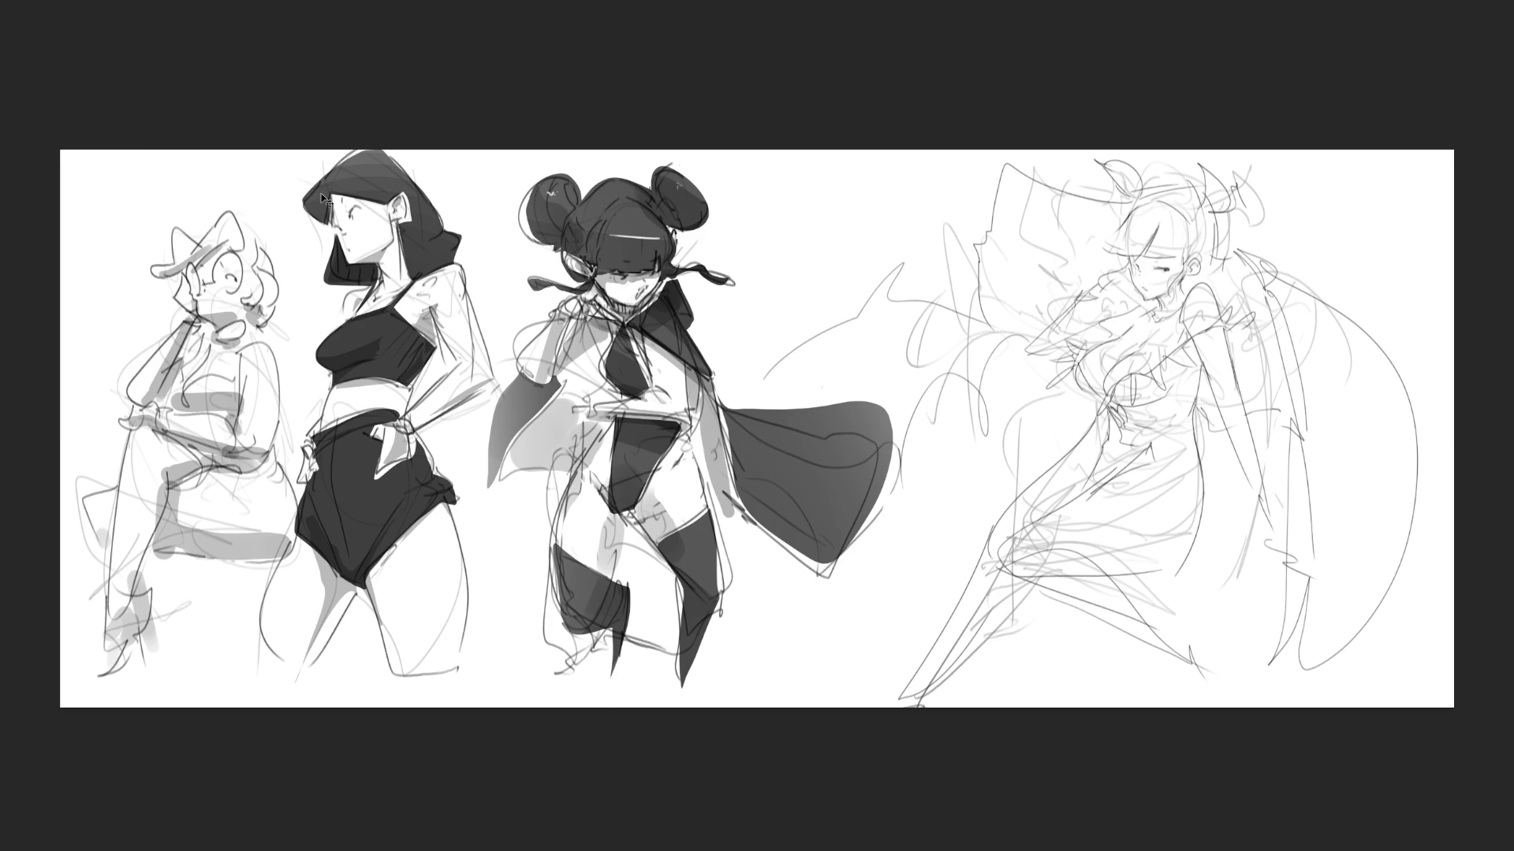
key(m)
mouse_move(35, 126)
mouse_down()
mouse_move(652, 612)
mouse_move(745, 724)
mouse_up()
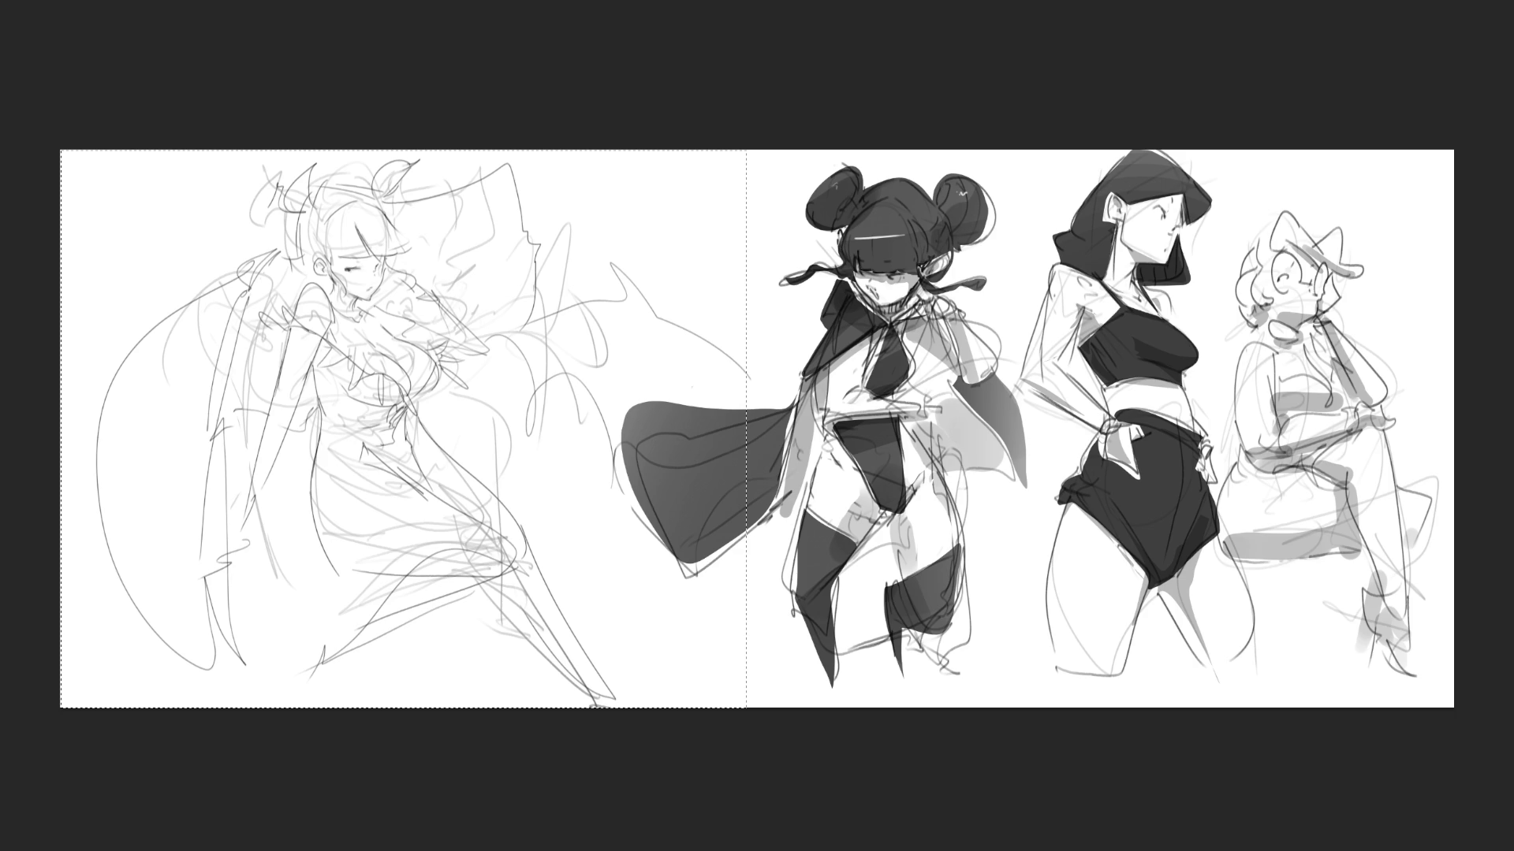
key(ctrl+z)
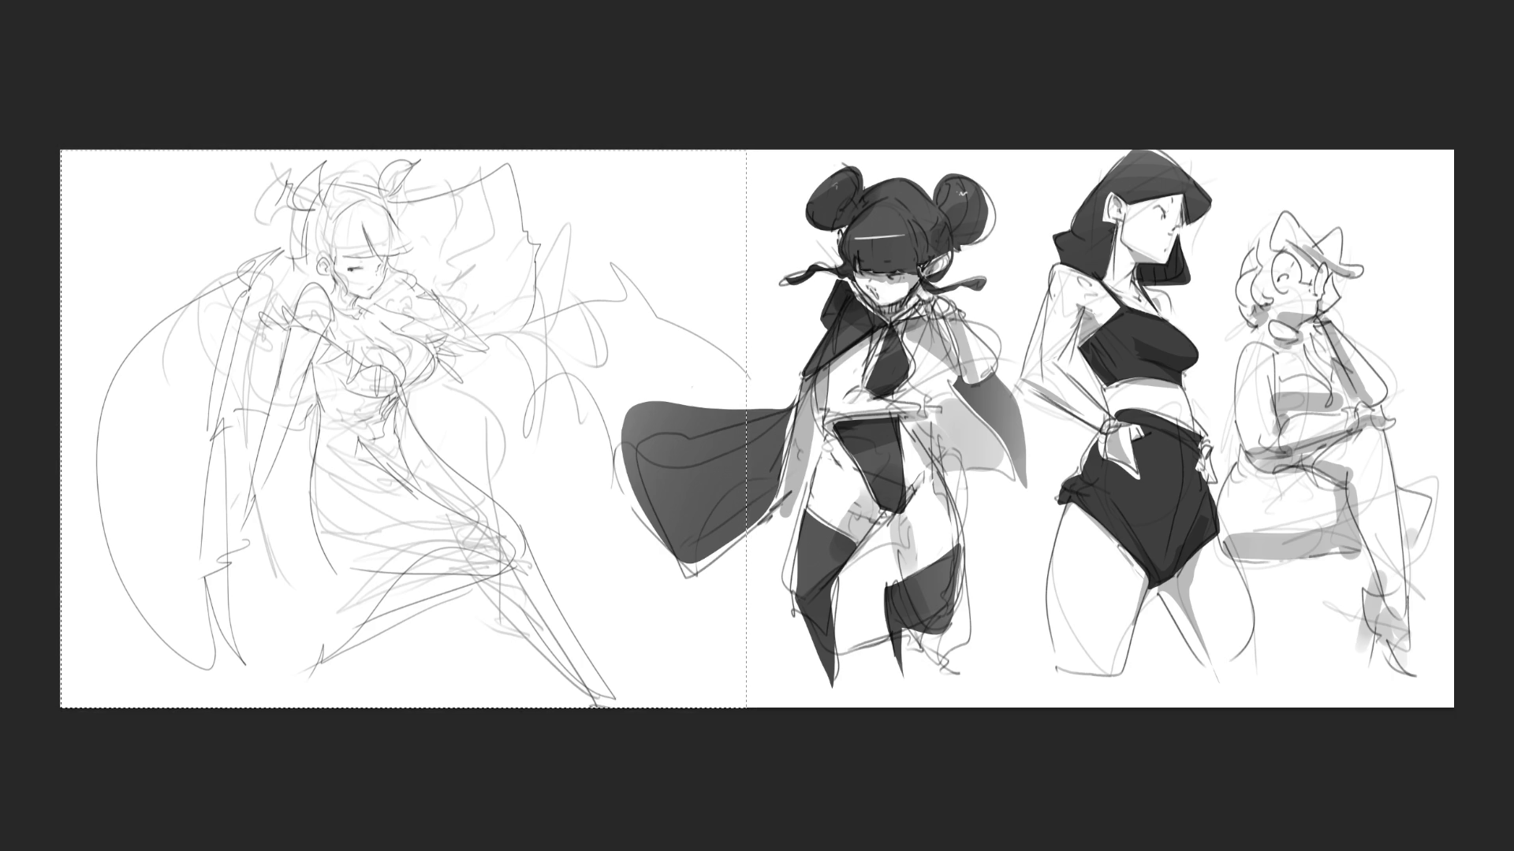
key(ctrl+d)
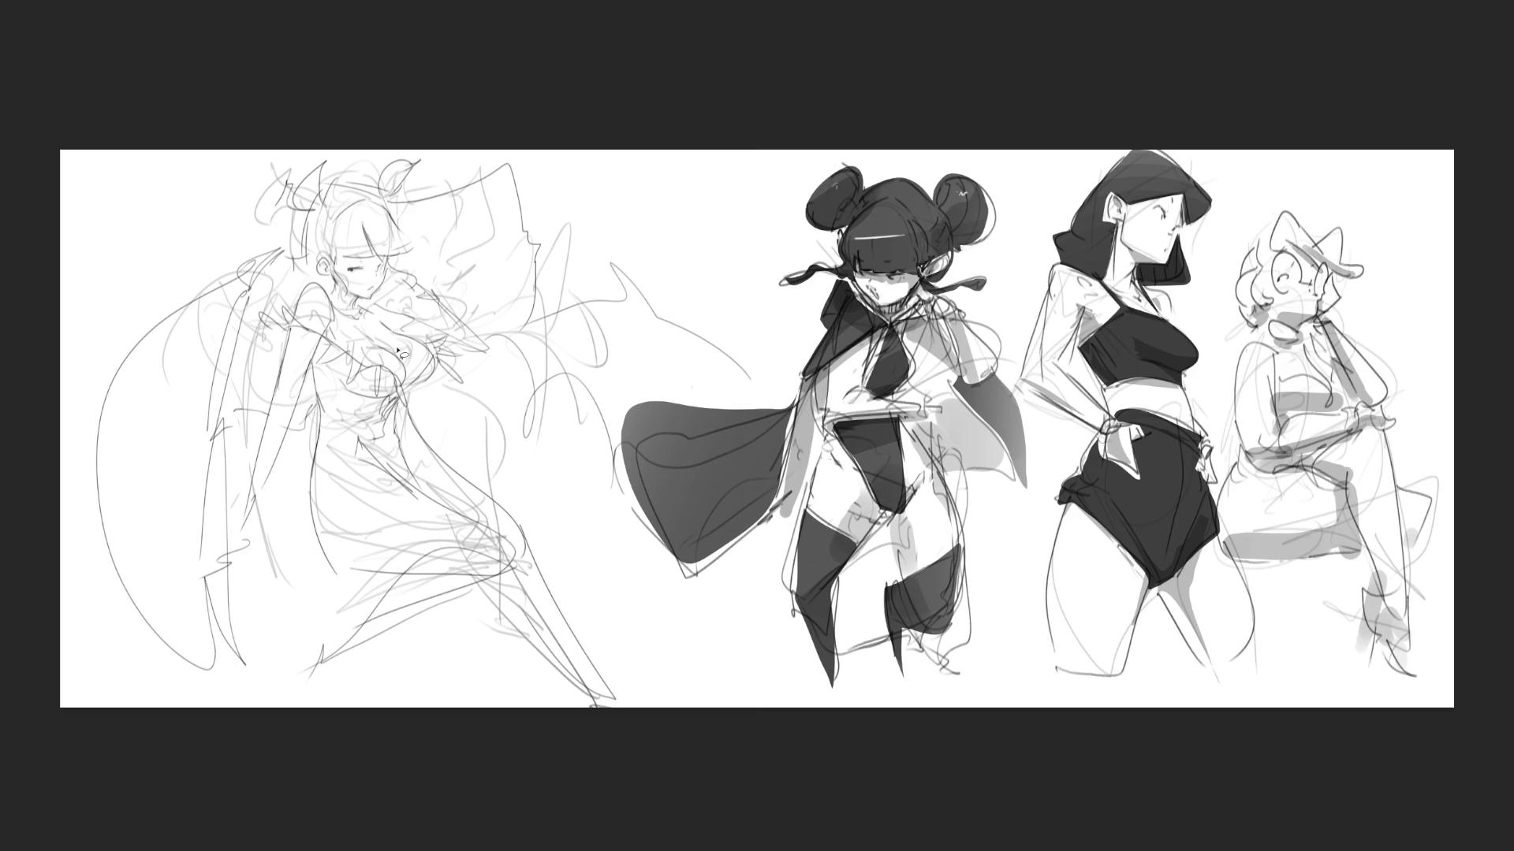
- Lasso-fill the bodice shape solid black on the winged figure's chest and body
mouse_move(327, 340)
mouse_down()
mouse_move(319, 371)
mouse_move(335, 359)
mouse_move(353, 363)
mouse_move(348, 387)
mouse_move(394, 381)
mouse_move(381, 415)
mouse_move(418, 500)
mouse_move(328, 429)
mouse_move(314, 347)
mouse_up()
mouse_move(409, 386)
mouse_down()
mouse_move(399, 407)
mouse_move(426, 423)
mouse_move(394, 431)
mouse_up()
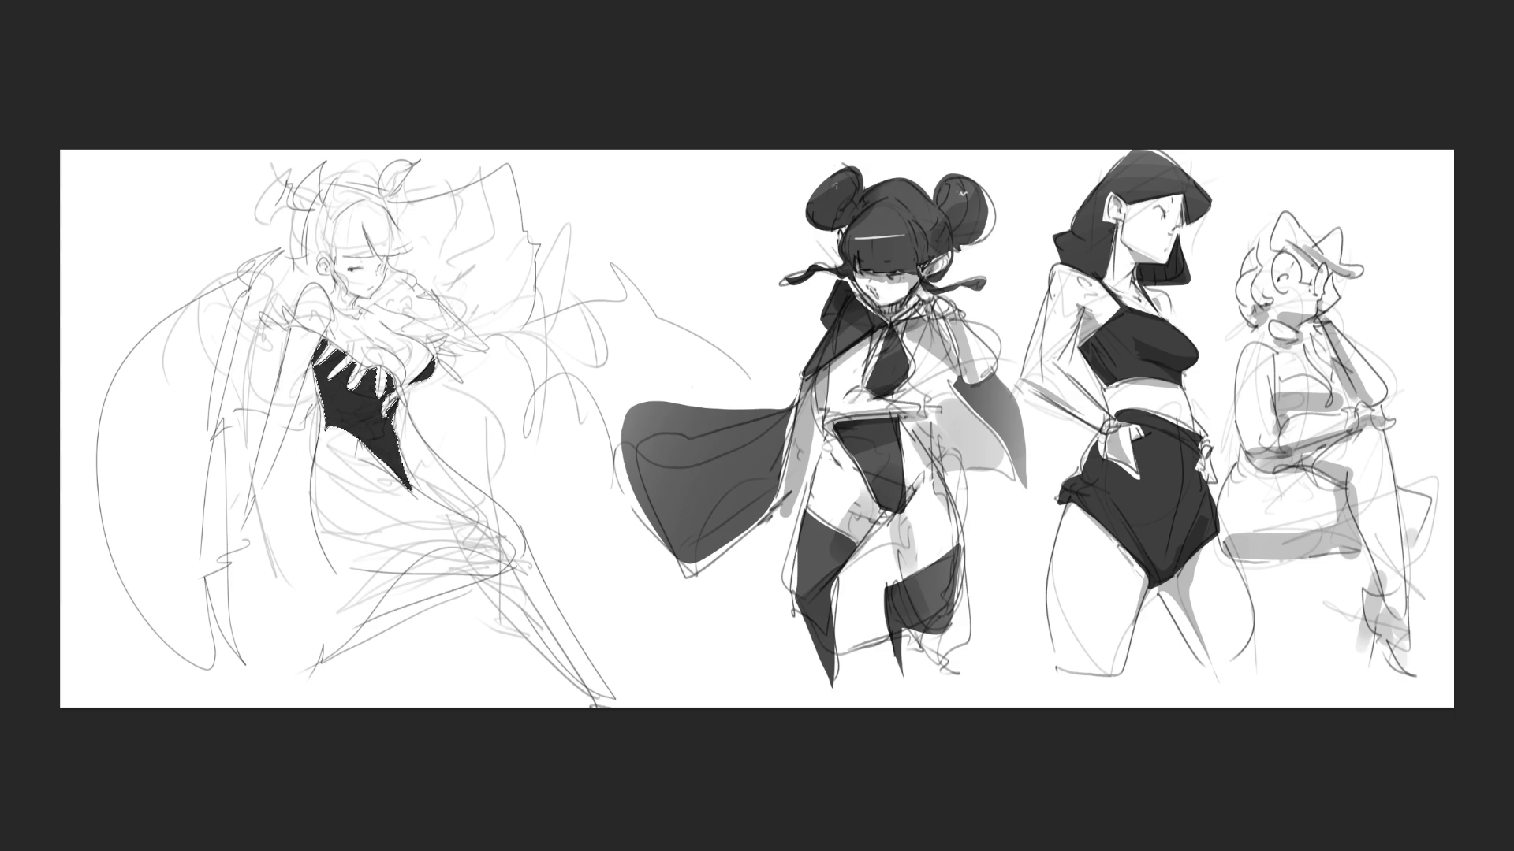
key(ctrl+d)
- Lasso-select the head wing area above the figure's head
mouse_move(300, 213)
mouse_down()
mouse_move(290, 262)
mouse_move(338, 277)
mouse_move(349, 300)
mouse_move(421, 244)
mouse_move(331, 180)
mouse_move(307, 220)
mouse_up()
key(ctrl+z)
mouse_move(387, 201)
mouse_down()
mouse_move(511, 168)
mouse_move(546, 257)
mouse_move(533, 327)
mouse_move(478, 336)
mouse_move(419, 301)
mouse_move(386, 313)
mouse_up()
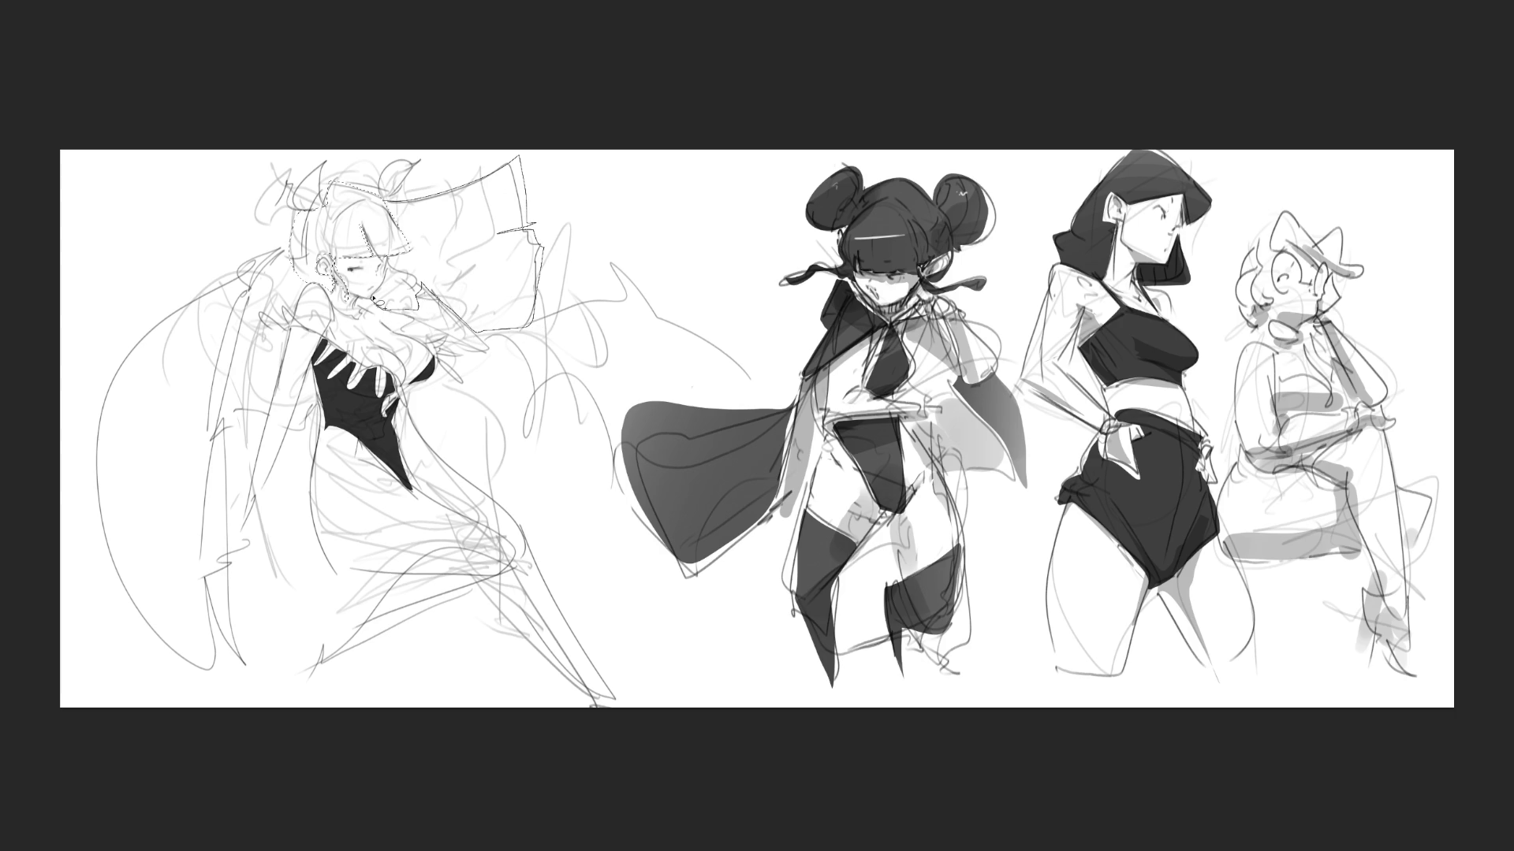
drag(392, 251, 393, 252)
- Paint dark grey banded tones inside the hair selection with a large brush, then shrink the brush
key(e)
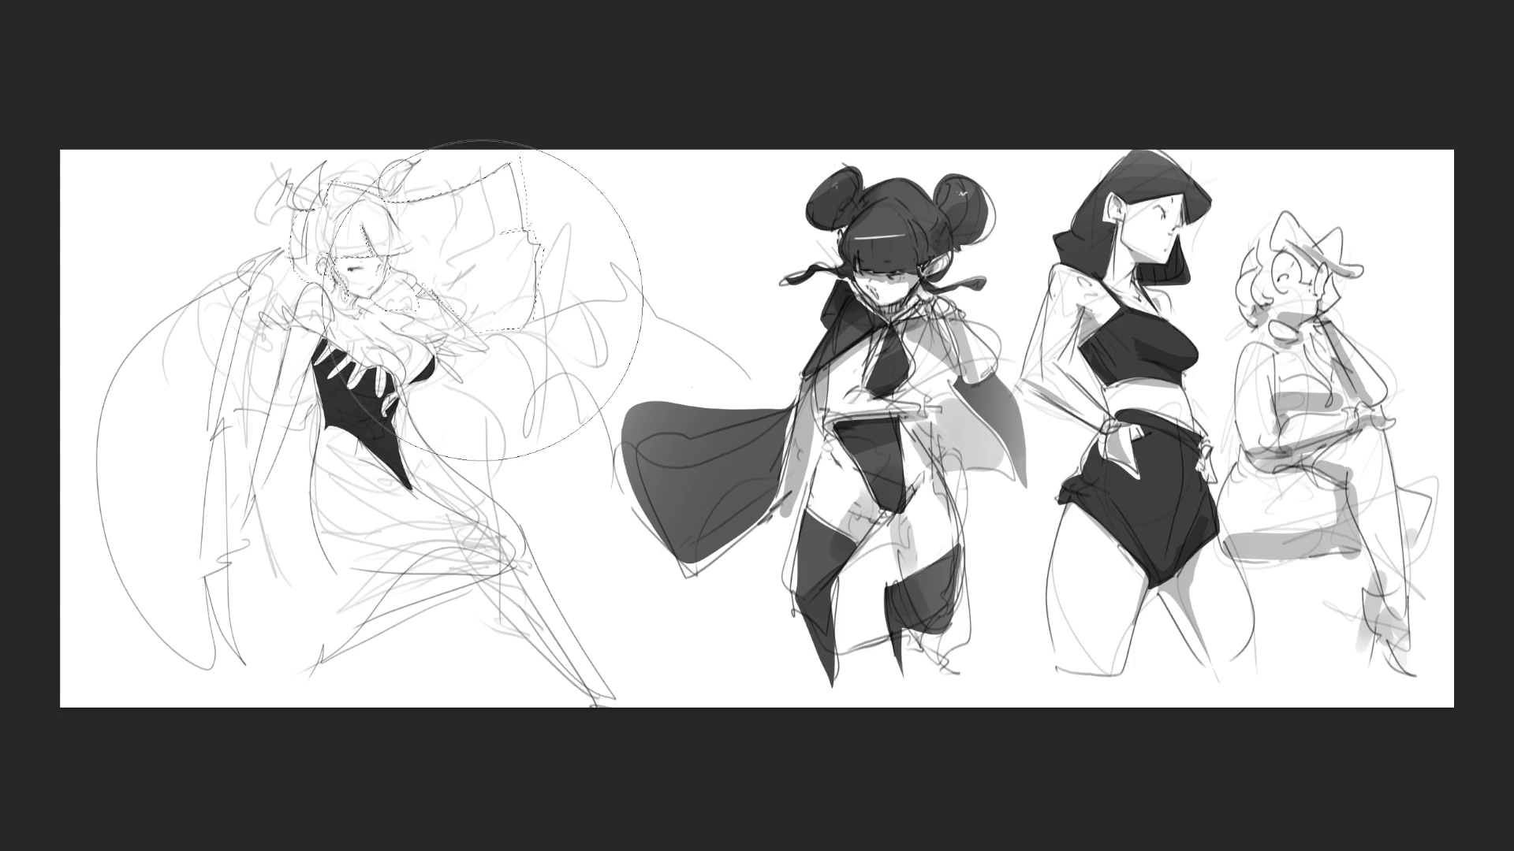
mouse_move(482, 300)
mouse_down()
mouse_move(370, 304)
mouse_move(827, 812)
mouse_up()
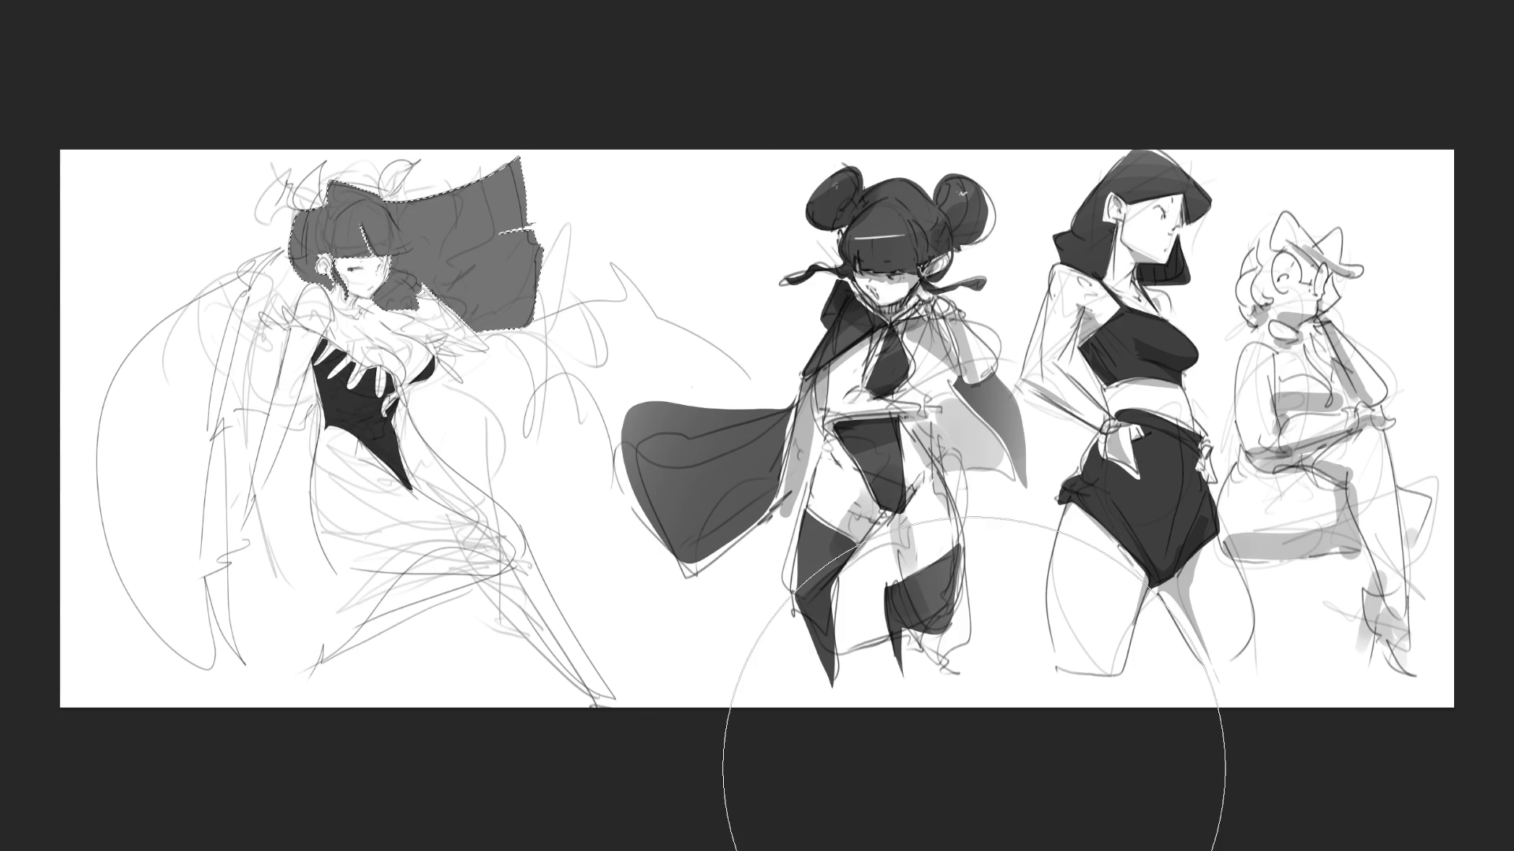
mouse_move(360, 289)
mouse_down()
mouse_move(382, 270)
mouse_move(552, 331)
mouse_up()
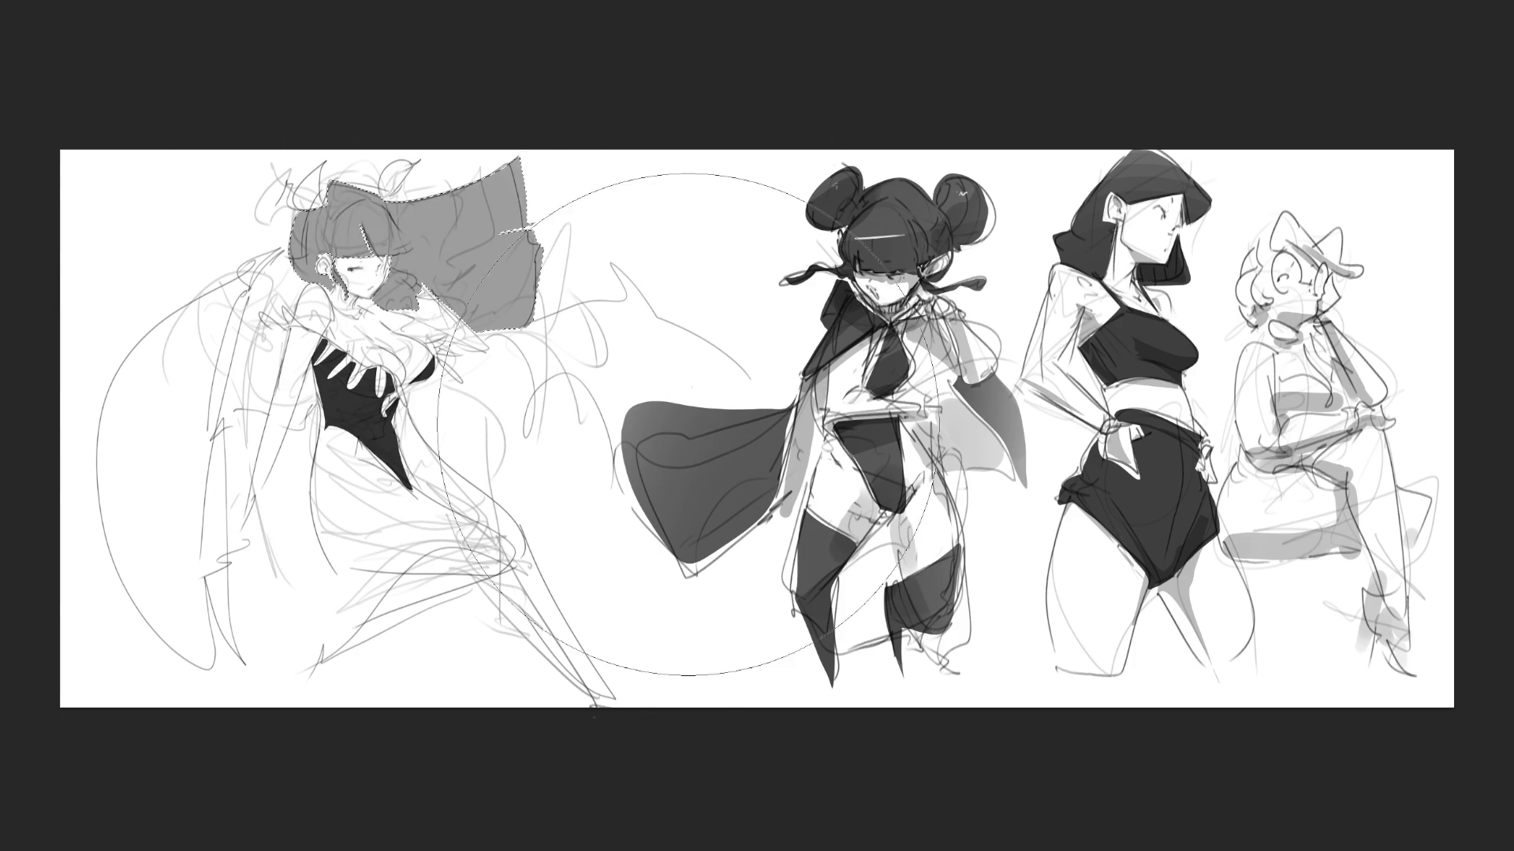
mouse_move(534, 253)
mouse_down()
mouse_move(568, 270)
mouse_move(481, 301)
mouse_move(489, 268)
mouse_up()
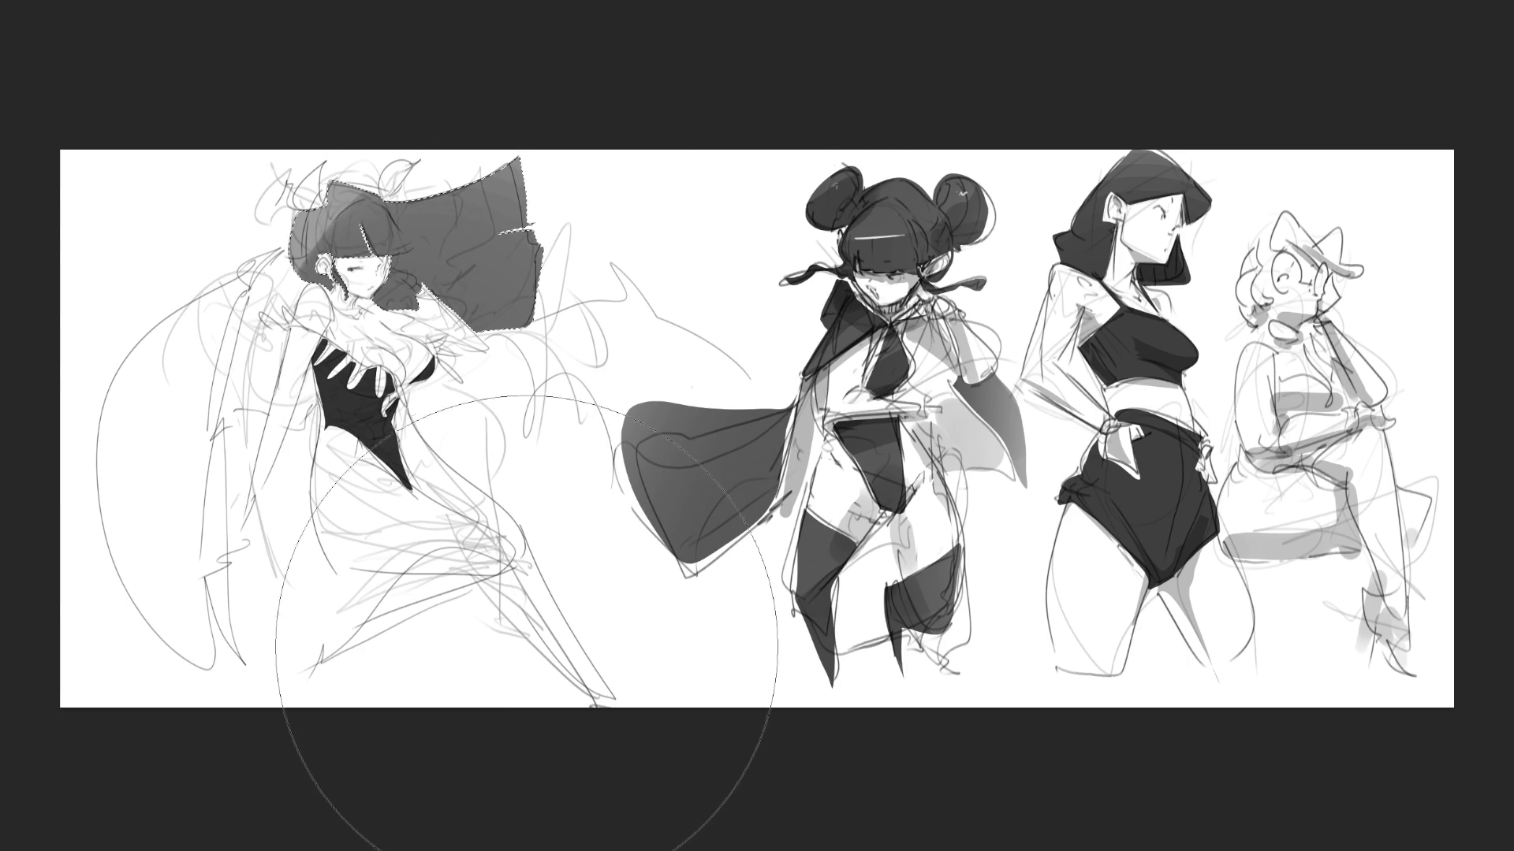
key(ctrl+d)
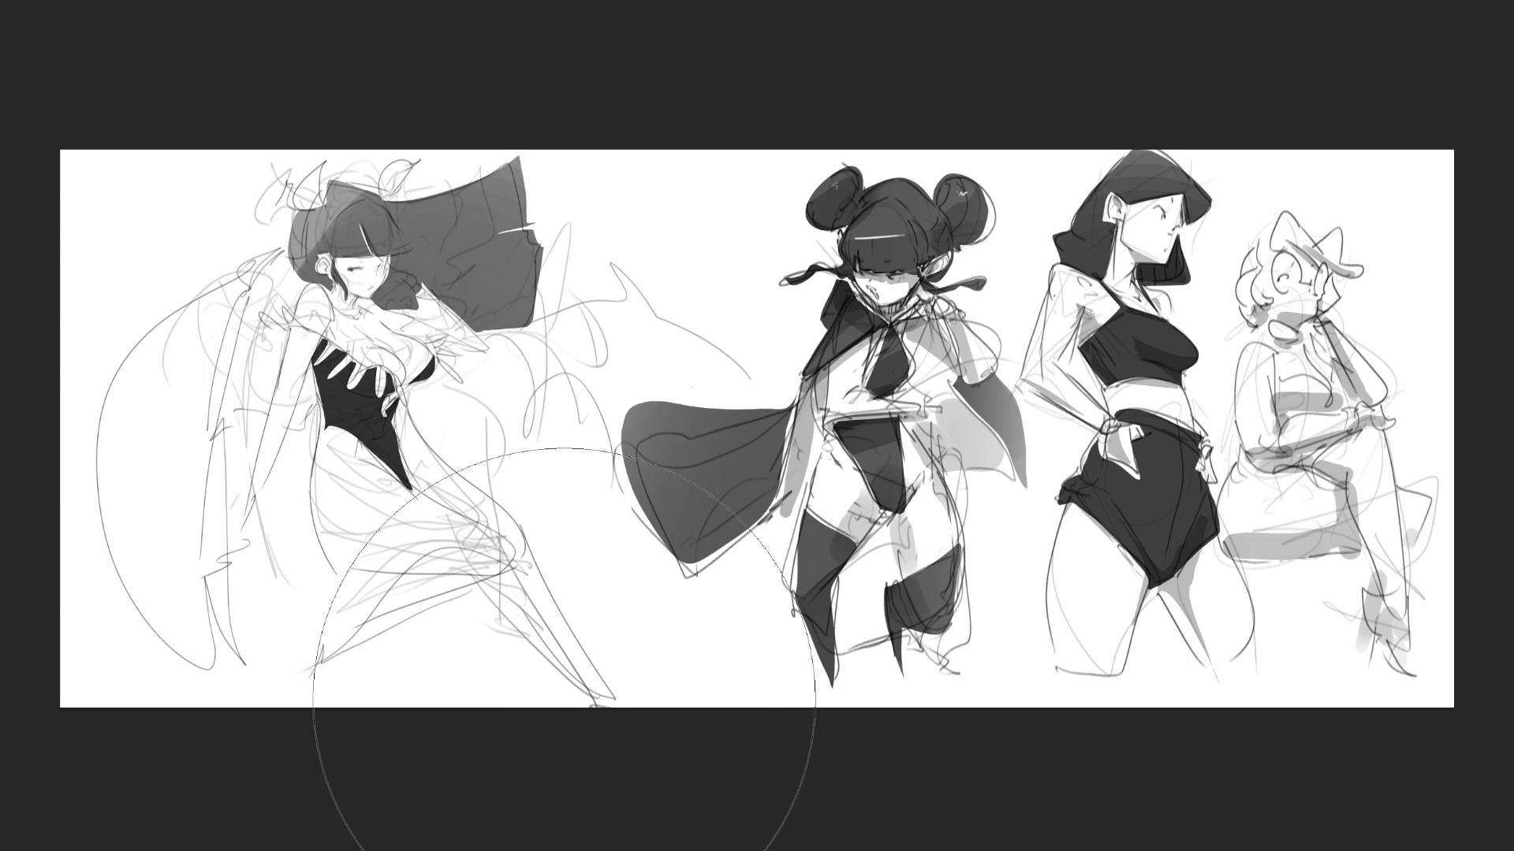
key(bracketleft)
key(bracketleft)
key(bracketleft)
key(bracketleft)
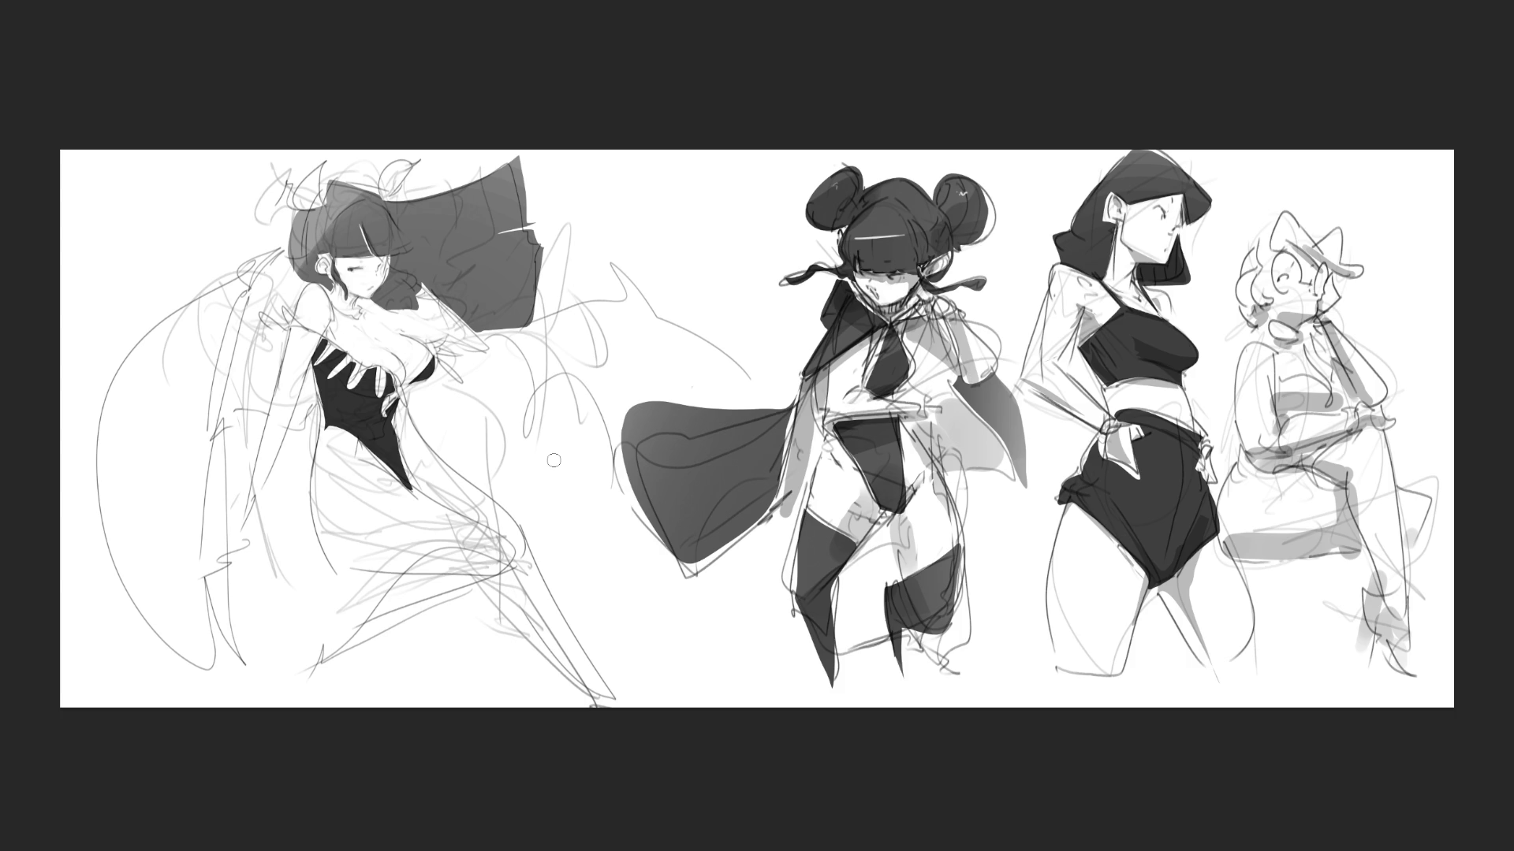
- Paint bold dark outlines and light grey shading on the thigh and lower legs
drag(504, 552, 372, 602)
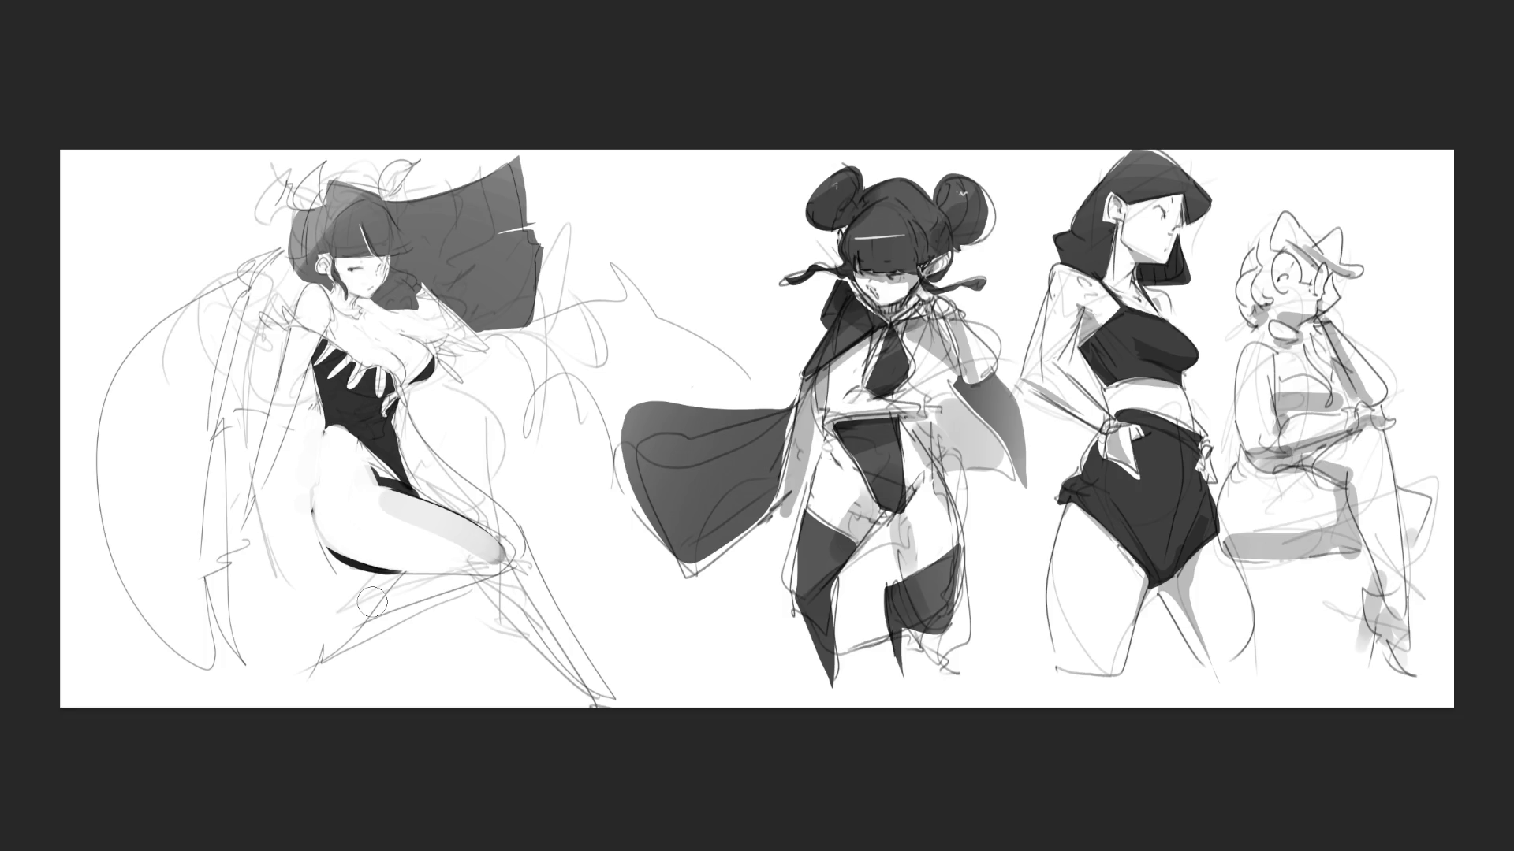
mouse_move(412, 433)
mouse_down()
mouse_move(424, 466)
mouse_move(535, 551)
mouse_move(544, 678)
mouse_move(585, 698)
mouse_up()
drag(521, 561, 587, 694)
drag(497, 588, 563, 678)
drag(501, 582, 366, 667)
mouse_move(413, 588)
mouse_down()
mouse_move(335, 672)
mouse_move(426, 588)
mouse_move(370, 674)
mouse_up()
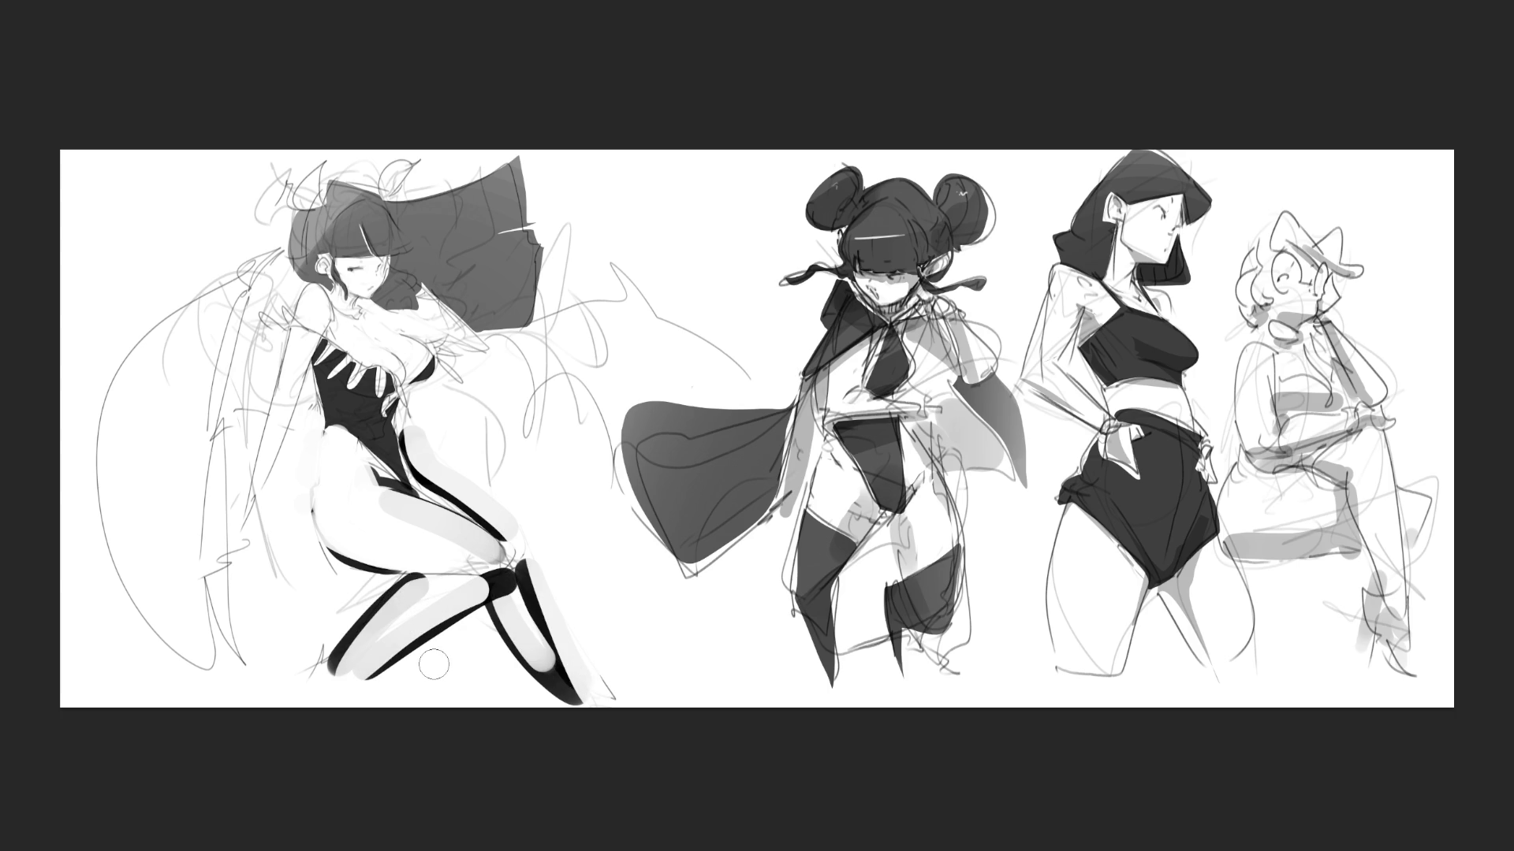
drag(371, 678, 525, 556)
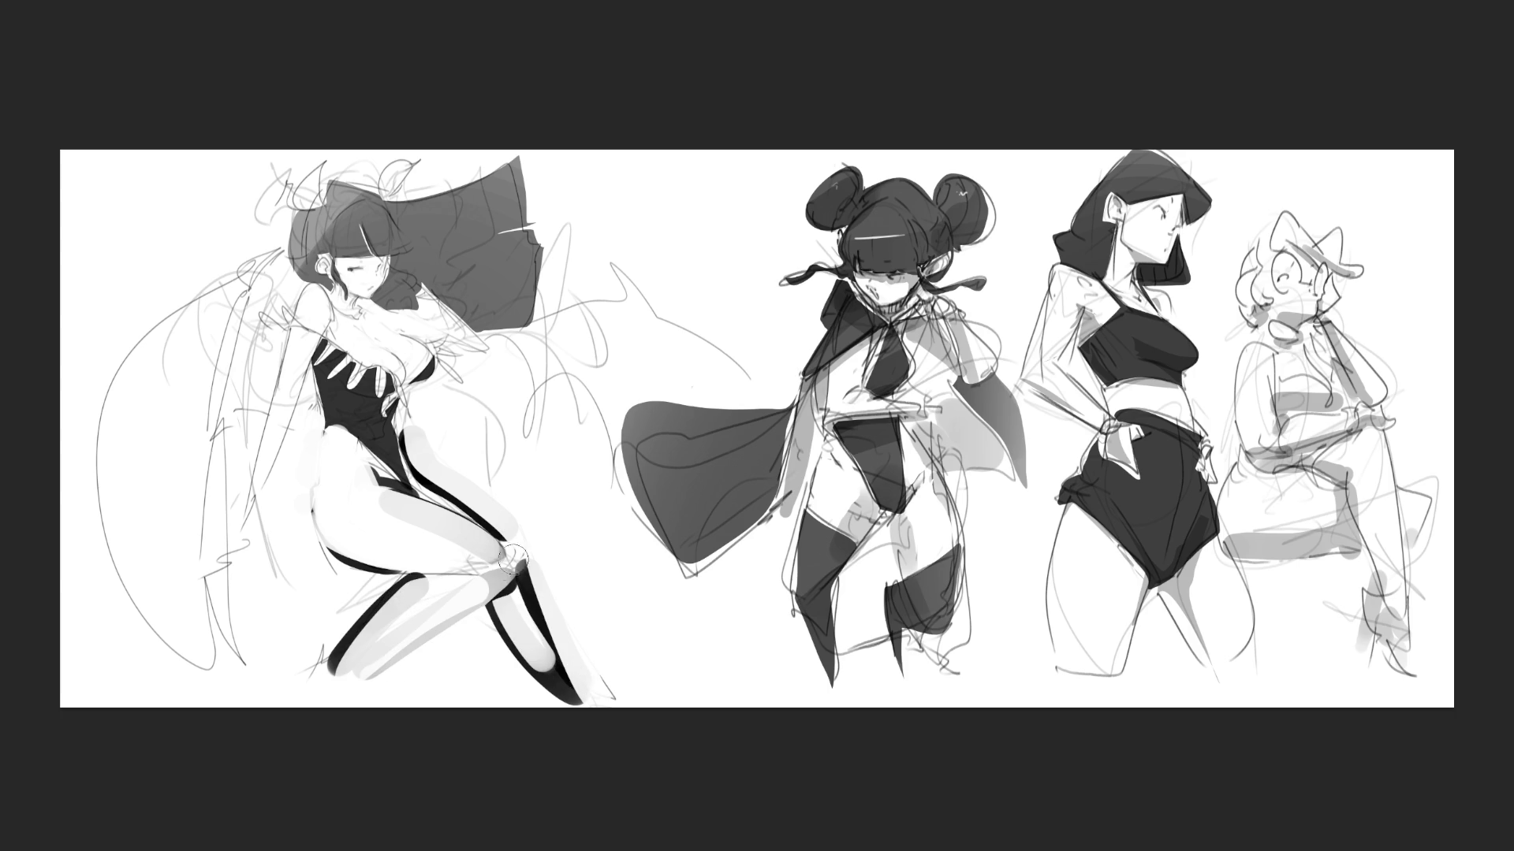
mouse_move(442, 603)
mouse_down()
mouse_move(485, 584)
mouse_move(427, 635)
mouse_up()
drag(368, 680, 357, 694)
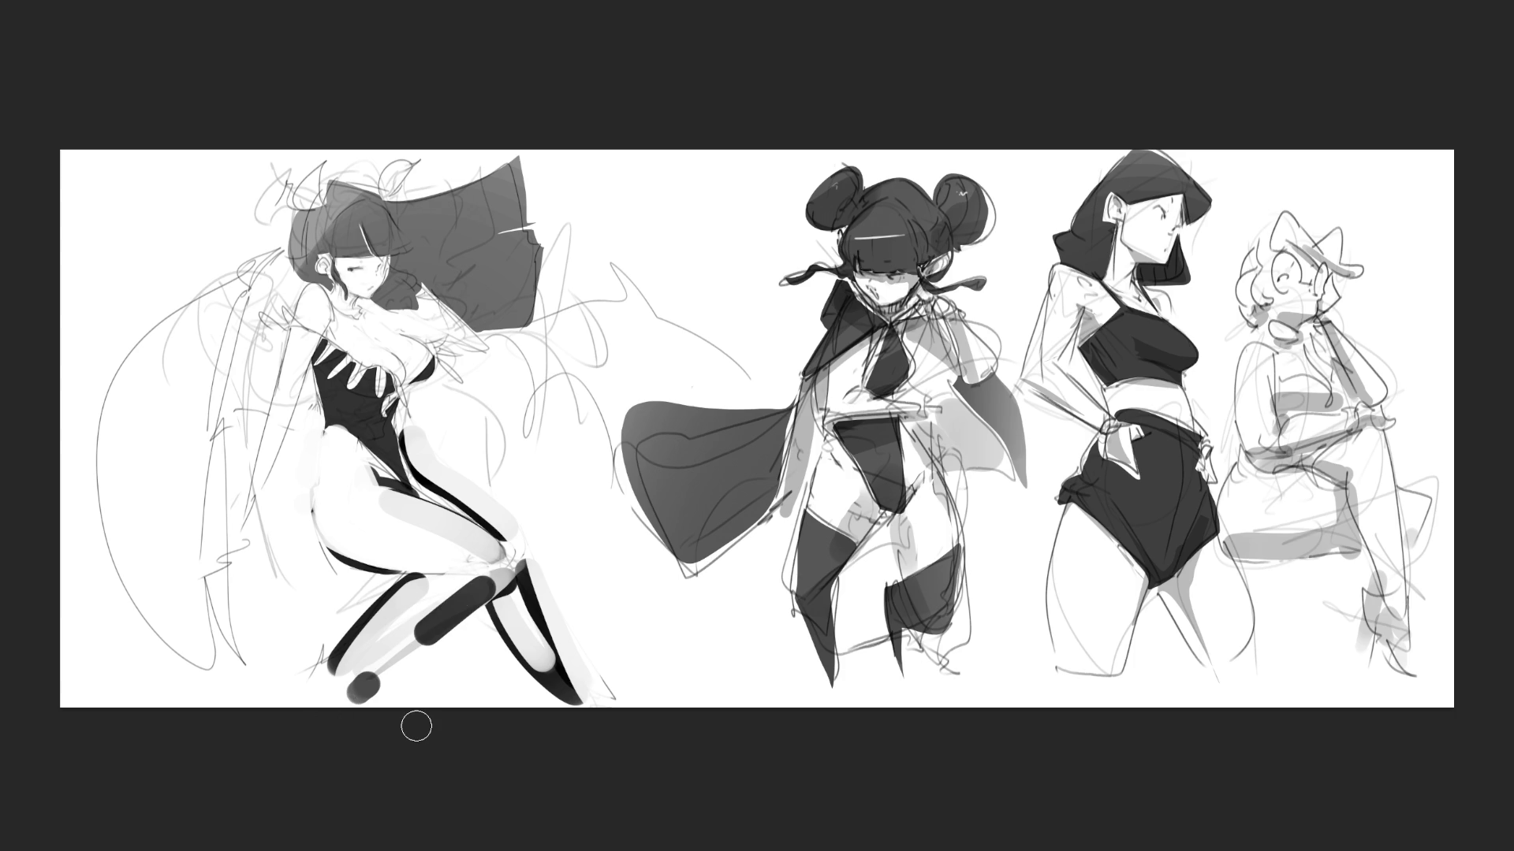
mouse_move(228, 270)
mouse_down()
mouse_move(274, 254)
mouse_move(91, 434)
mouse_move(203, 672)
mouse_move(228, 319)
mouse_move(214, 701)
mouse_up()
- Draw bold bat-wing lines on her left, erase a stray stroke, and paint dark head wings
drag(206, 369, 235, 379)
drag(257, 326, 246, 366)
mouse_move(251, 341)
mouse_down()
mouse_move(269, 352)
mouse_move(191, 437)
mouse_move(254, 383)
mouse_move(205, 484)
mouse_up()
mouse_move(249, 388)
mouse_down()
mouse_move(235, 410)
mouse_move(269, 386)
mouse_move(315, 417)
mouse_up()
drag(259, 347, 277, 381)
drag(299, 399, 313, 415)
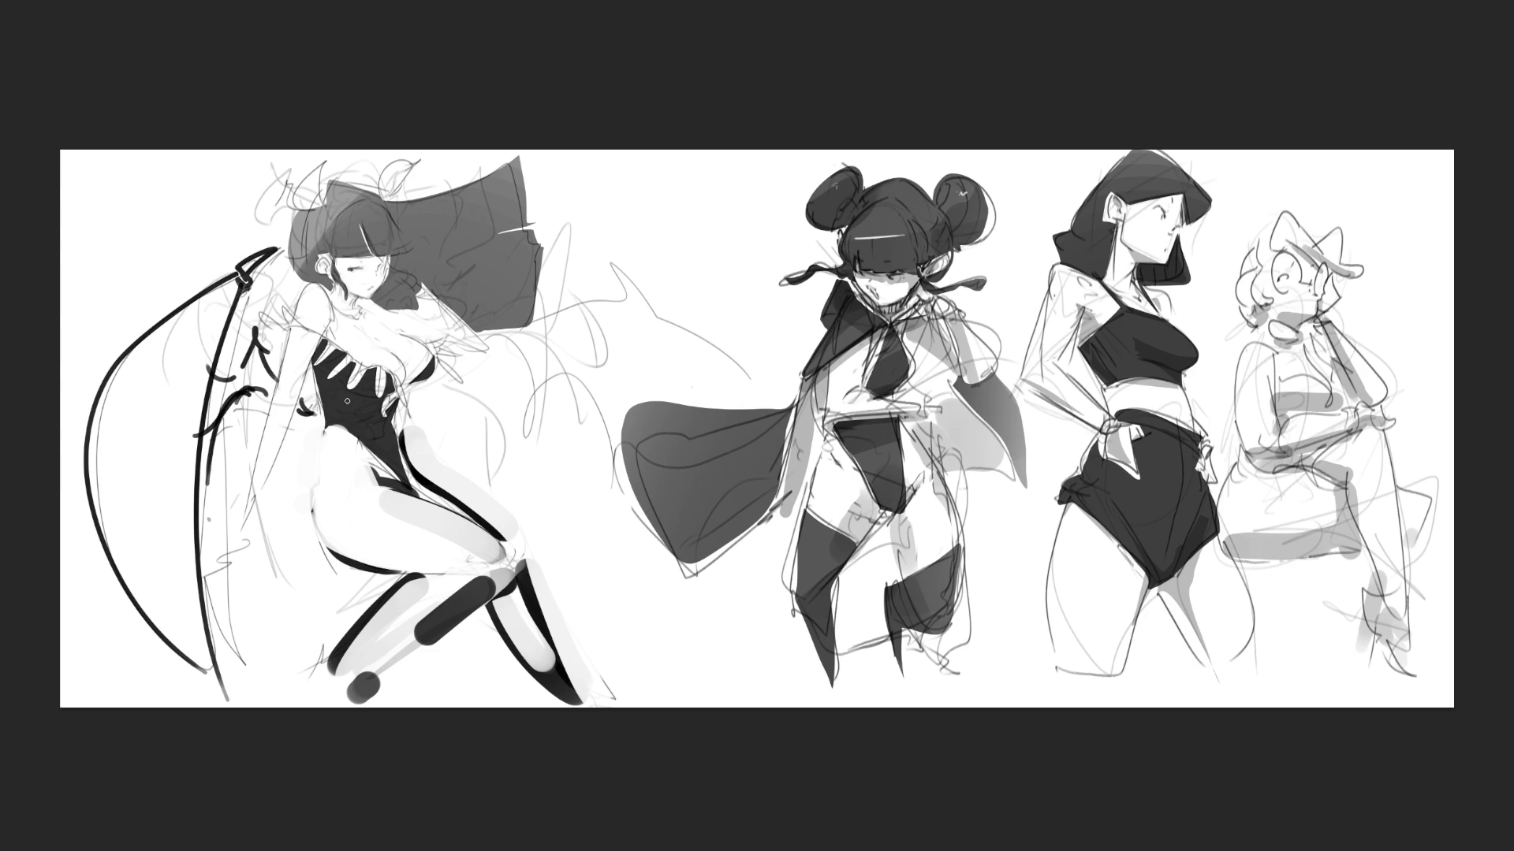
mouse_move(264, 351)
mouse_down()
mouse_move(237, 365)
mouse_move(281, 376)
mouse_up()
mouse_move(319, 195)
mouse_down()
mouse_move(267, 206)
mouse_move(296, 170)
mouse_move(295, 199)
mouse_move(317, 173)
mouse_move(256, 214)
mouse_move(278, 217)
mouse_move(303, 162)
mouse_move(421, 175)
mouse_move(384, 194)
mouse_move(426, 165)
mouse_move(379, 163)
mouse_move(375, 193)
mouse_move(410, 153)
mouse_move(426, 161)
mouse_up()
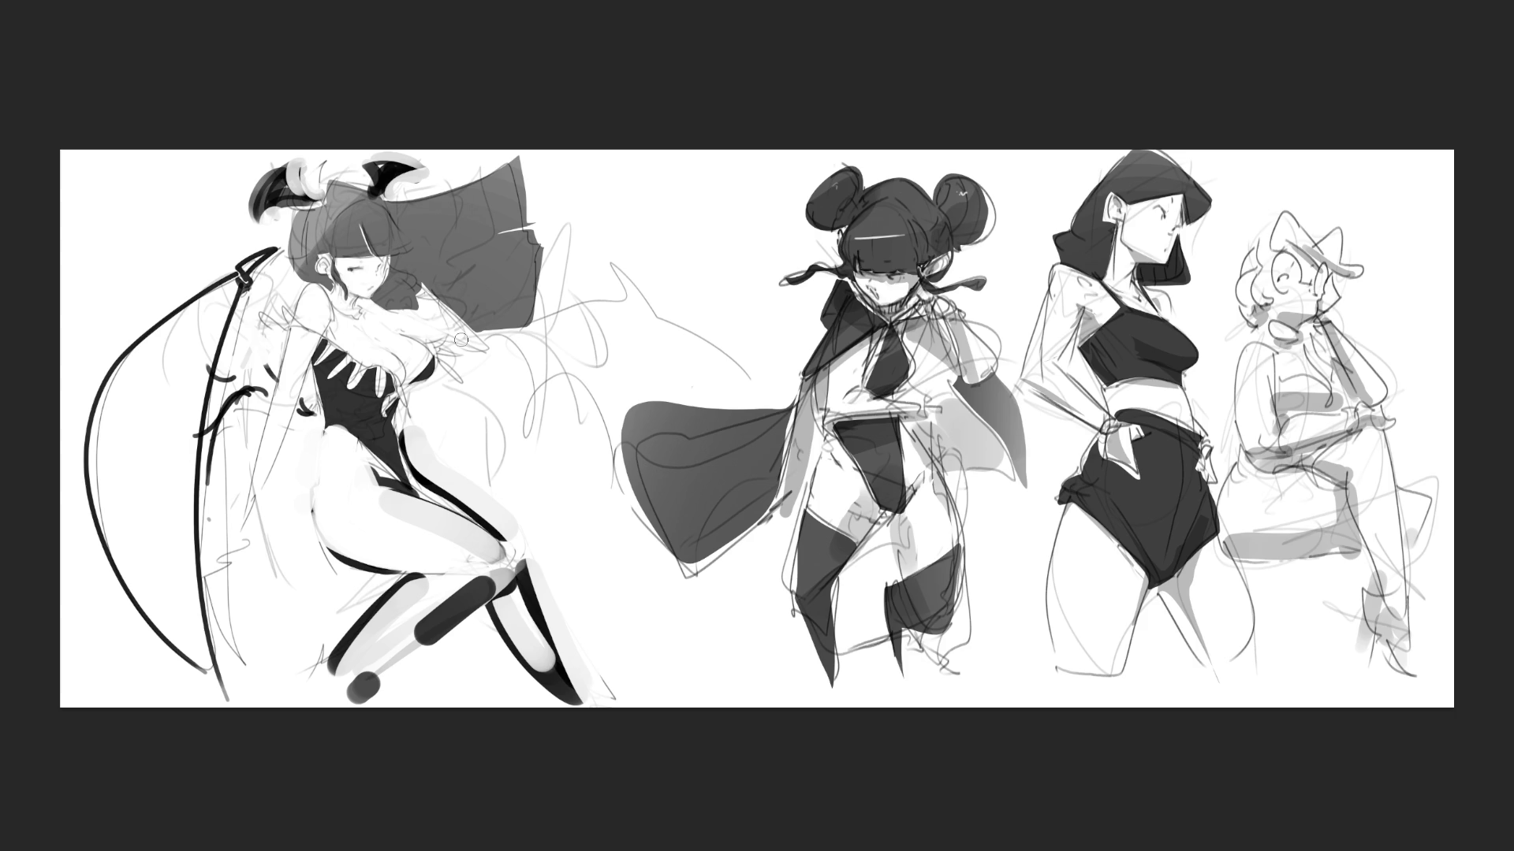
- Darken the closed eye, bangs and lower leotard, and add grey shading on the leg and knee
drag(345, 299, 357, 314)
mouse_move(330, 265)
mouse_down()
mouse_move(390, 251)
mouse_move(410, 303)
mouse_move(404, 272)
mouse_move(470, 244)
mouse_move(445, 272)
mouse_move(461, 324)
mouse_move(418, 325)
mouse_move(426, 348)
mouse_move(406, 380)
mouse_move(433, 369)
mouse_move(382, 383)
mouse_up()
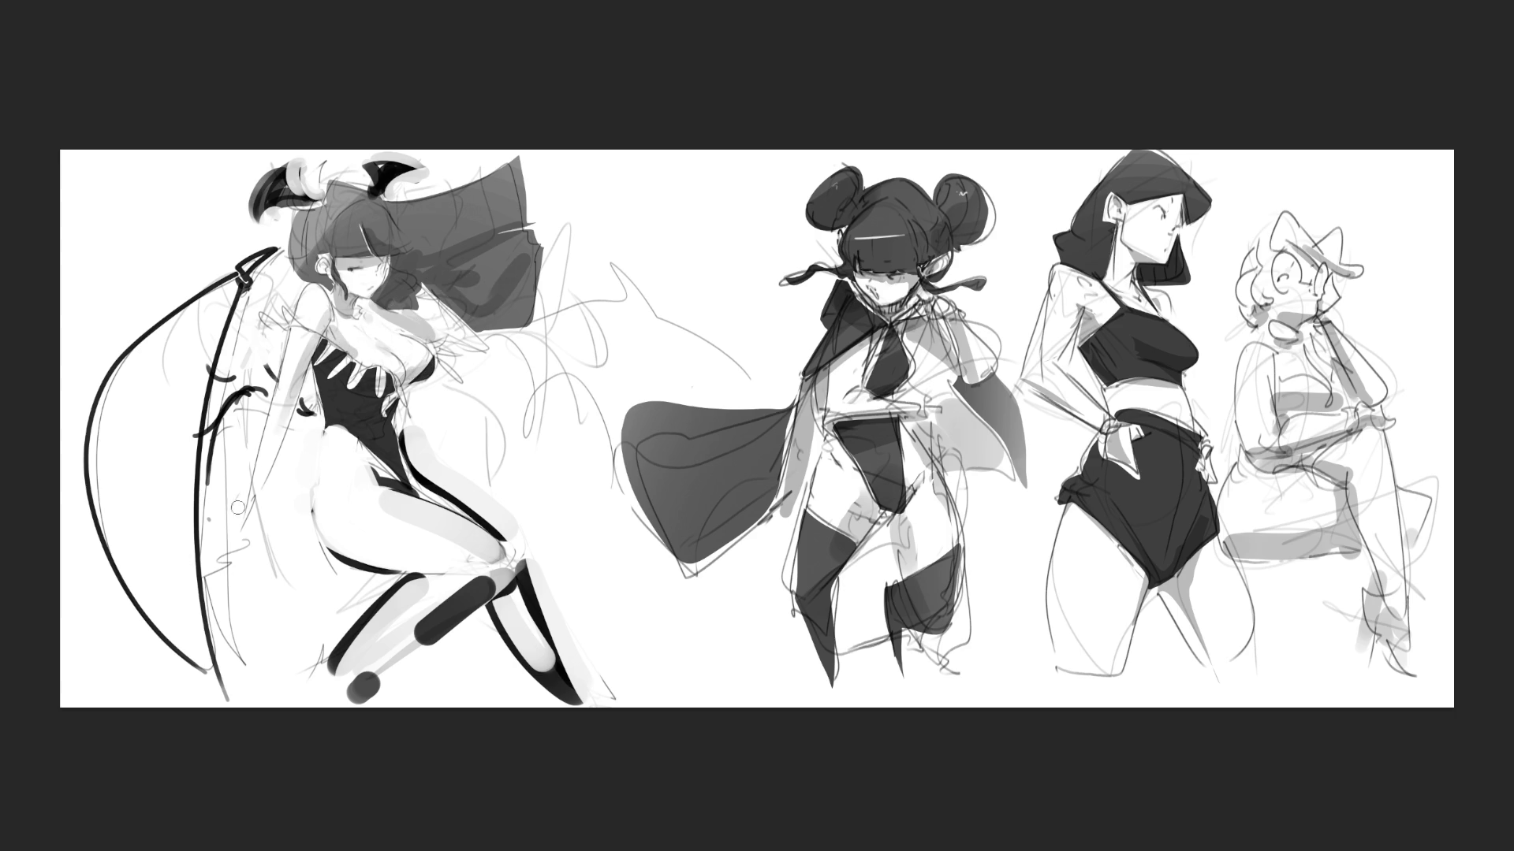
mouse_move(376, 394)
mouse_down()
mouse_move(391, 449)
mouse_move(370, 473)
mouse_move(435, 506)
mouse_up()
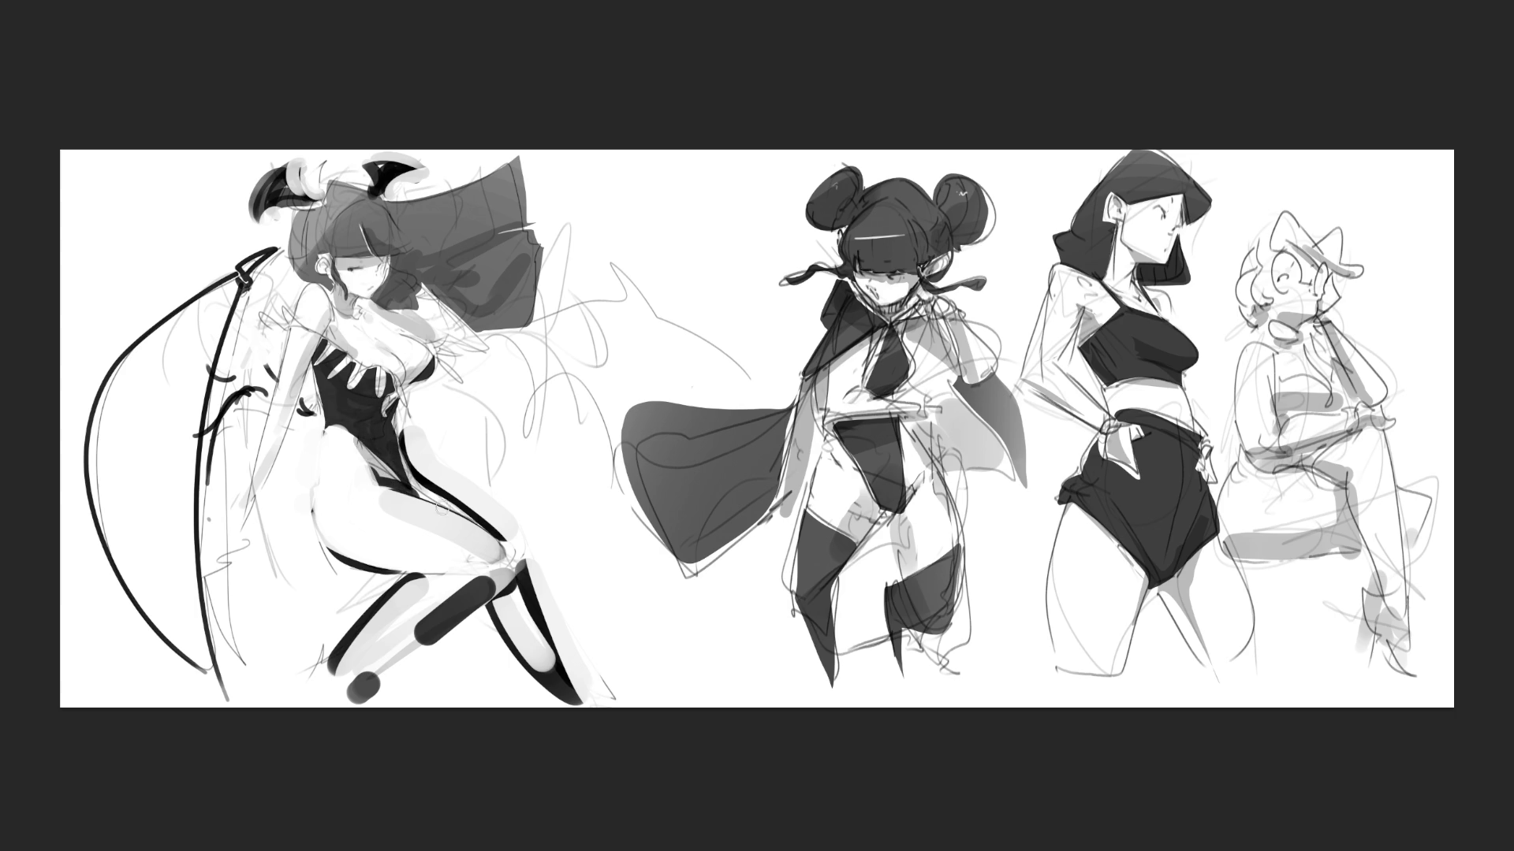
drag(375, 562, 426, 574)
mouse_move(369, 669)
mouse_down()
mouse_move(497, 606)
mouse_move(544, 666)
mouse_up()
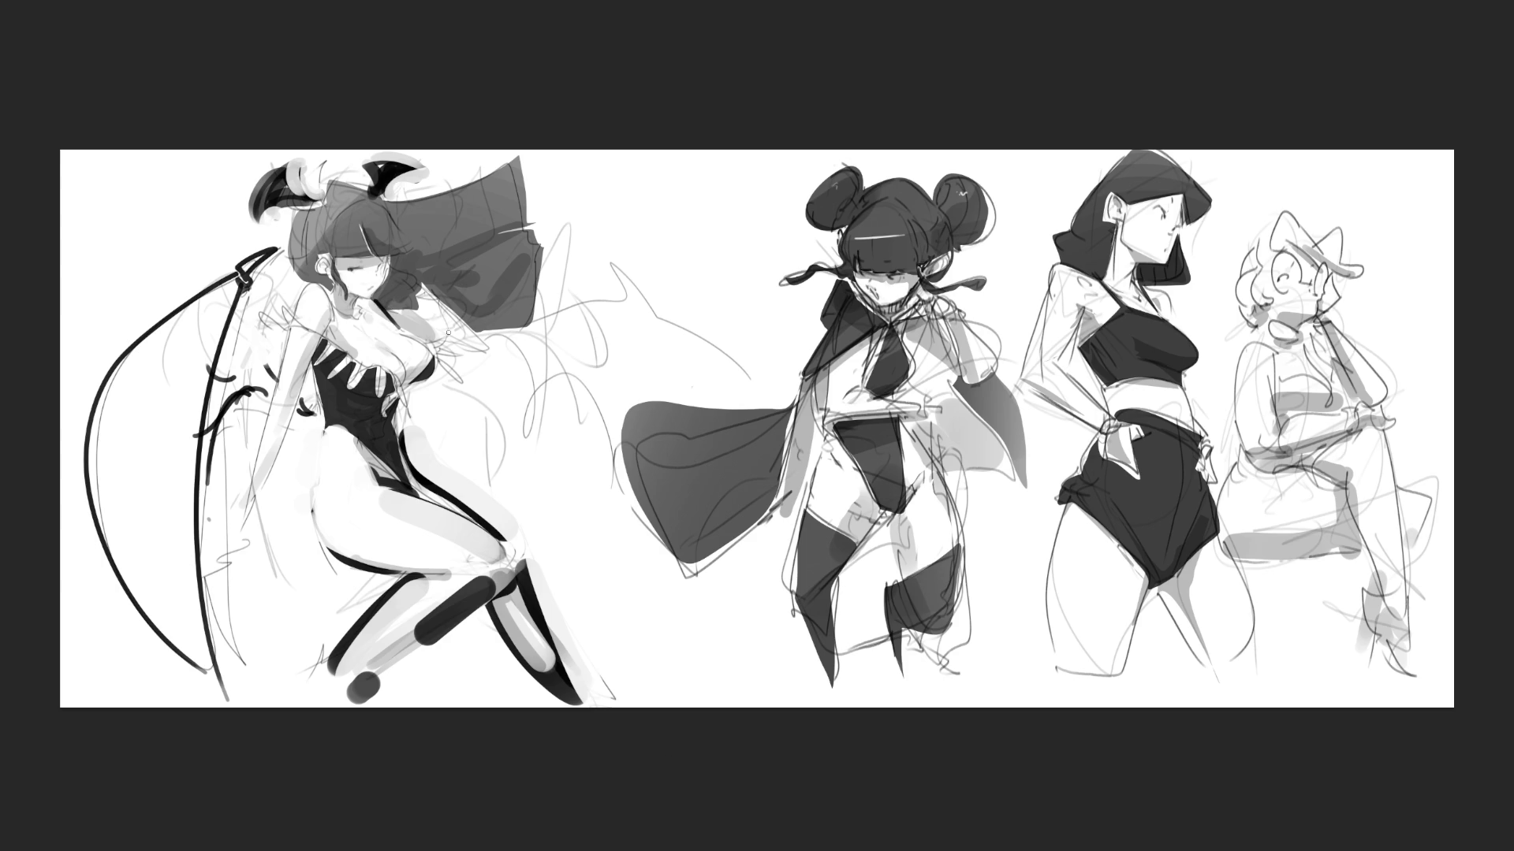
mouse_move(432, 378)
mouse_down()
mouse_move(426, 406)
mouse_move(443, 397)
mouse_up()
- Sketch a second bat wing on the figure's right with an upper curve and ribs
mouse_move(438, 383)
mouse_down()
mouse_move(495, 460)
mouse_move(460, 441)
mouse_move(493, 471)
mouse_up()
drag(517, 491, 519, 496)
drag(525, 492, 535, 501)
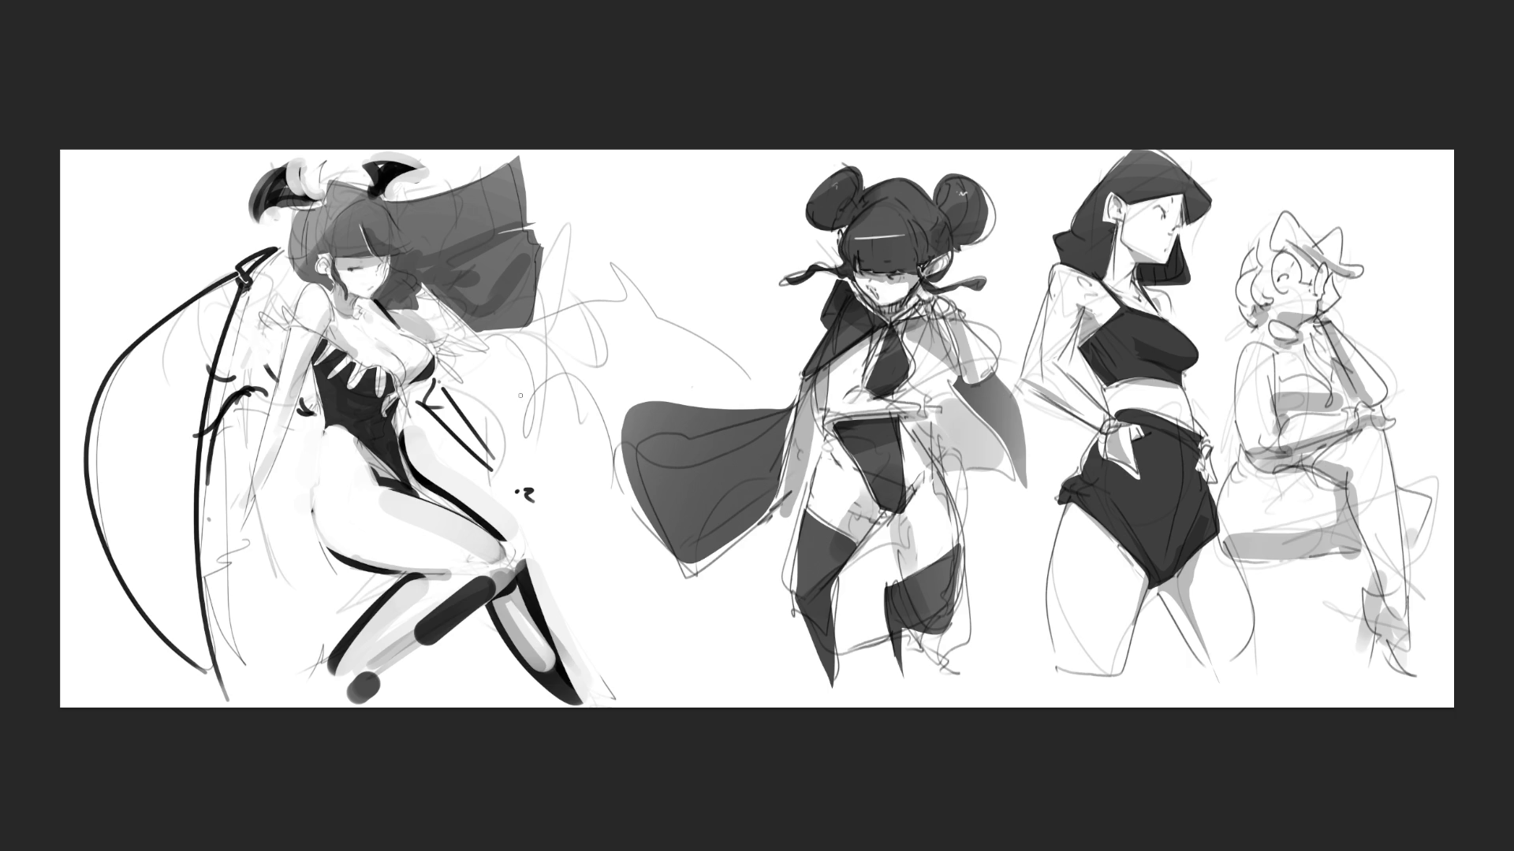
mouse_move(455, 386)
mouse_down()
mouse_move(556, 339)
mouse_move(590, 278)
mouse_up()
drag(599, 280, 700, 369)
mouse_move(475, 404)
mouse_down()
mouse_move(542, 390)
mouse_move(576, 442)
mouse_up()
drag(588, 462, 608, 516)
drag(585, 401, 700, 393)
drag(695, 362, 713, 386)
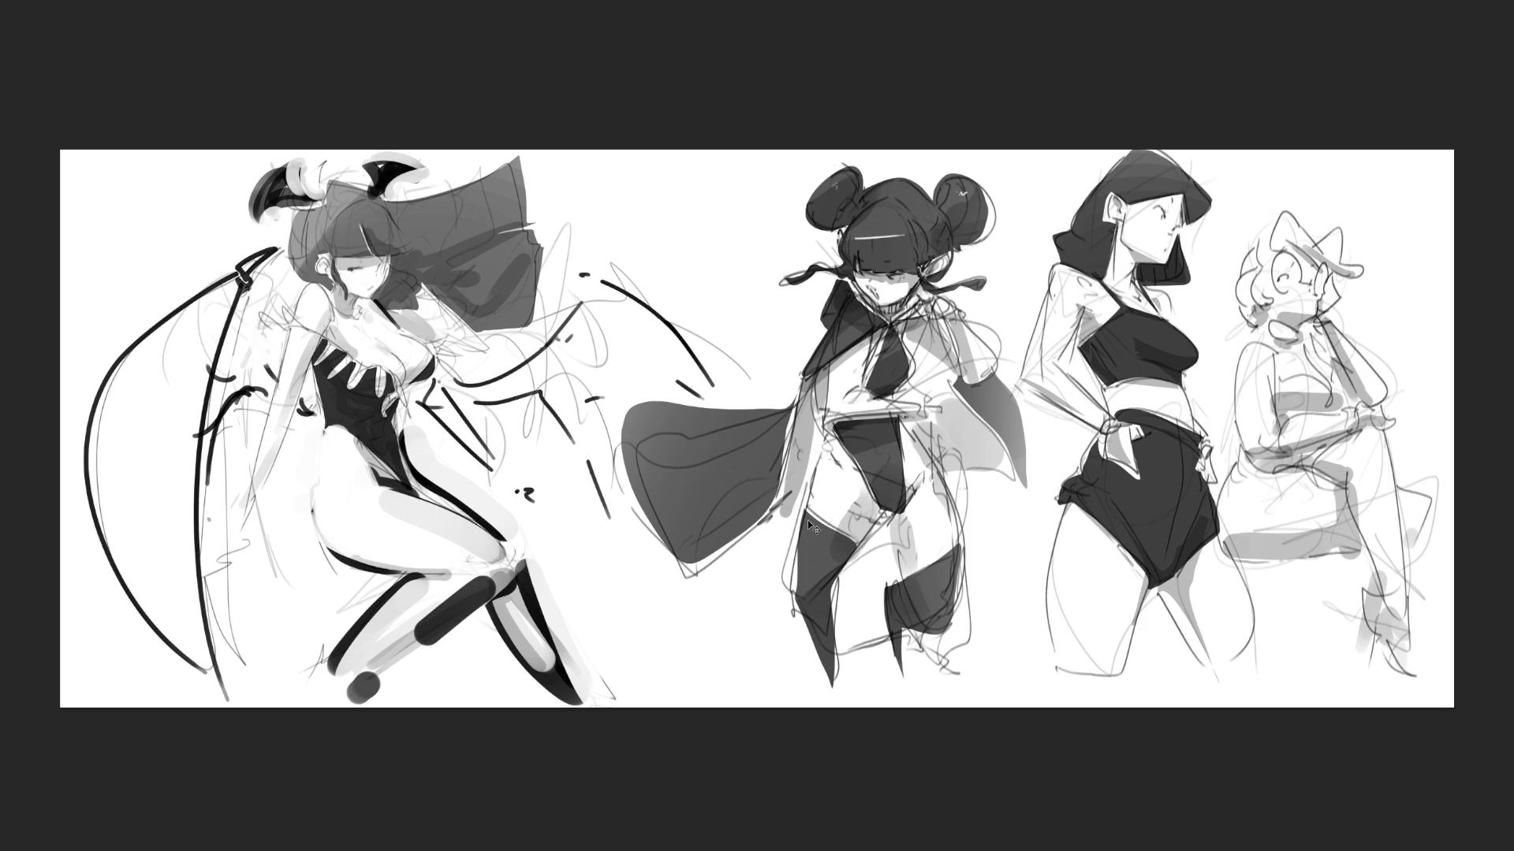
- Mirror the canvas view horizontally and hand-letter 'BRB' above the caped figure
key(m)
drag(736, 207, 759, 251)
drag(730, 189, 769, 241)
drag(792, 193, 824, 236)
mouse_move(848, 205)
mouse_down()
mouse_move(872, 241)
mouse_move(855, 251)
mouse_up()
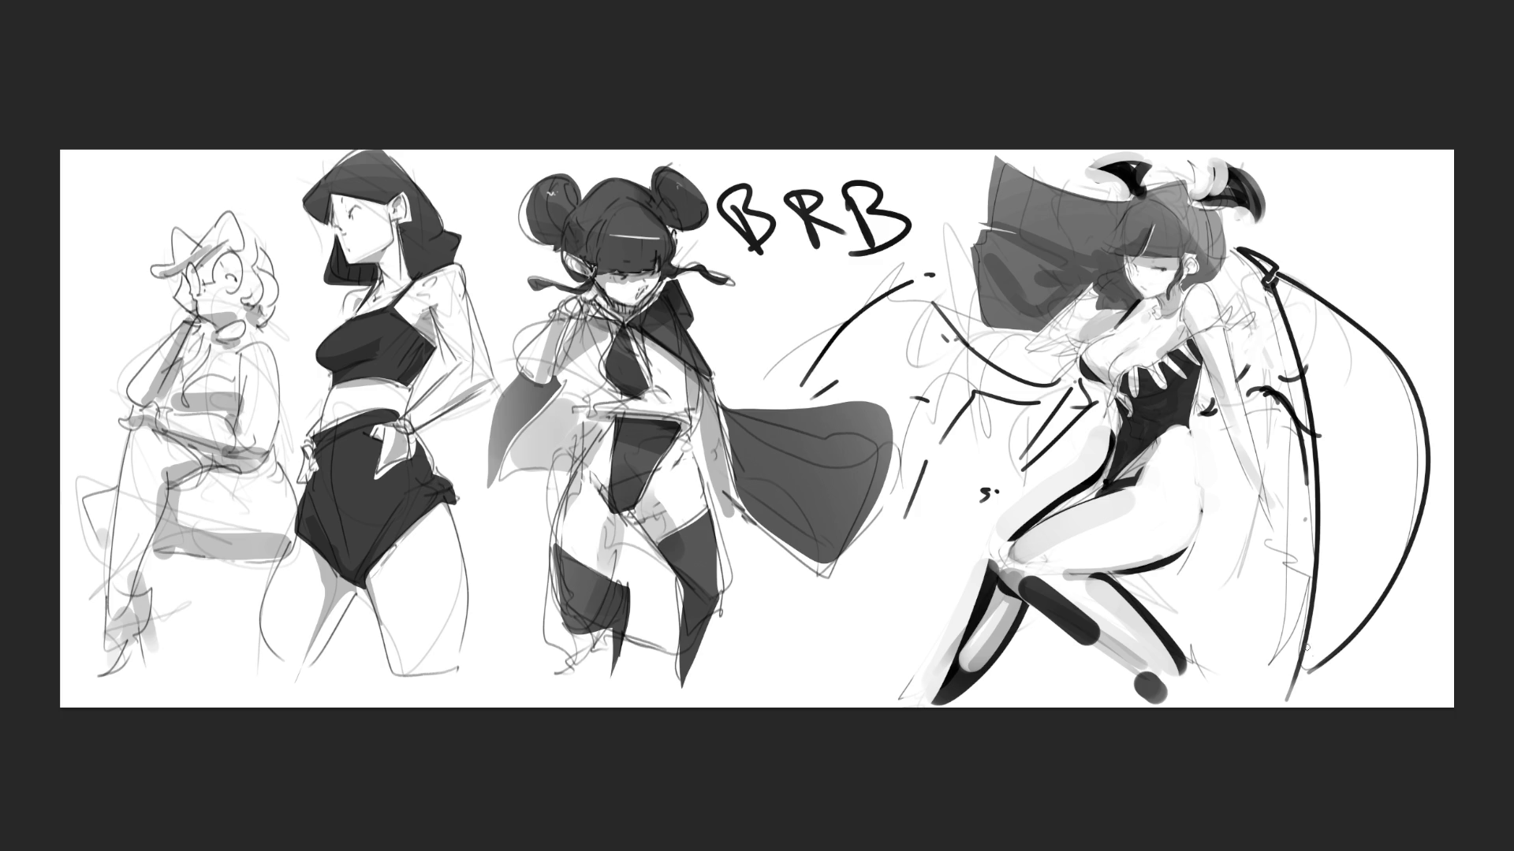
- Draw a quick test scribble beside the right figure, then undo strokes until the canvas is blank
mouse_move(838, 439)
mouse_down()
mouse_move(848, 539)
mouse_move(772, 604)
mouse_up()
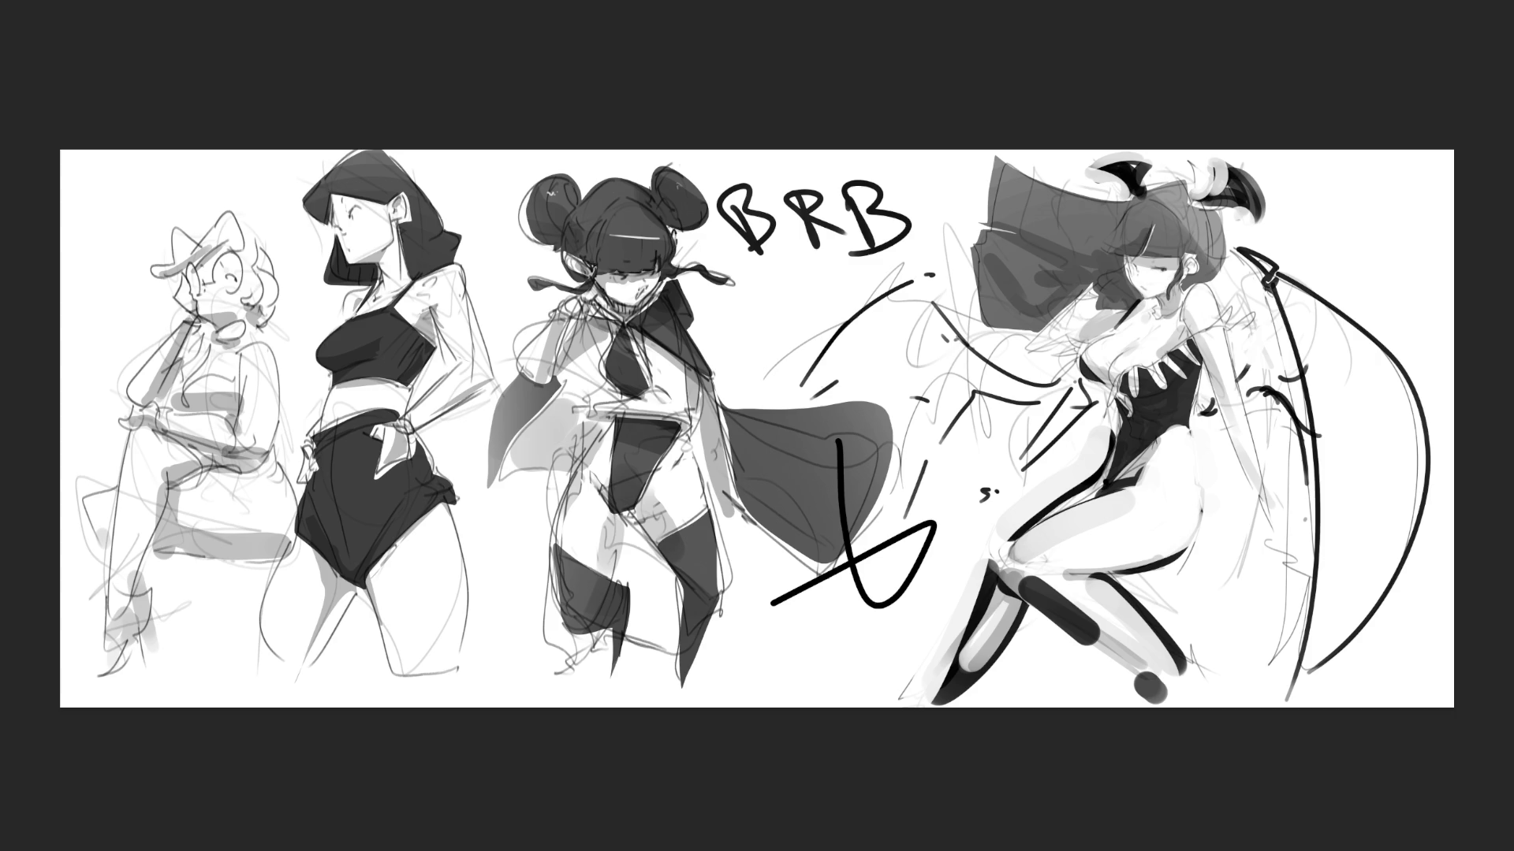
key(ctrl+z)
key(ctrl+z)
key(ctrl+z)
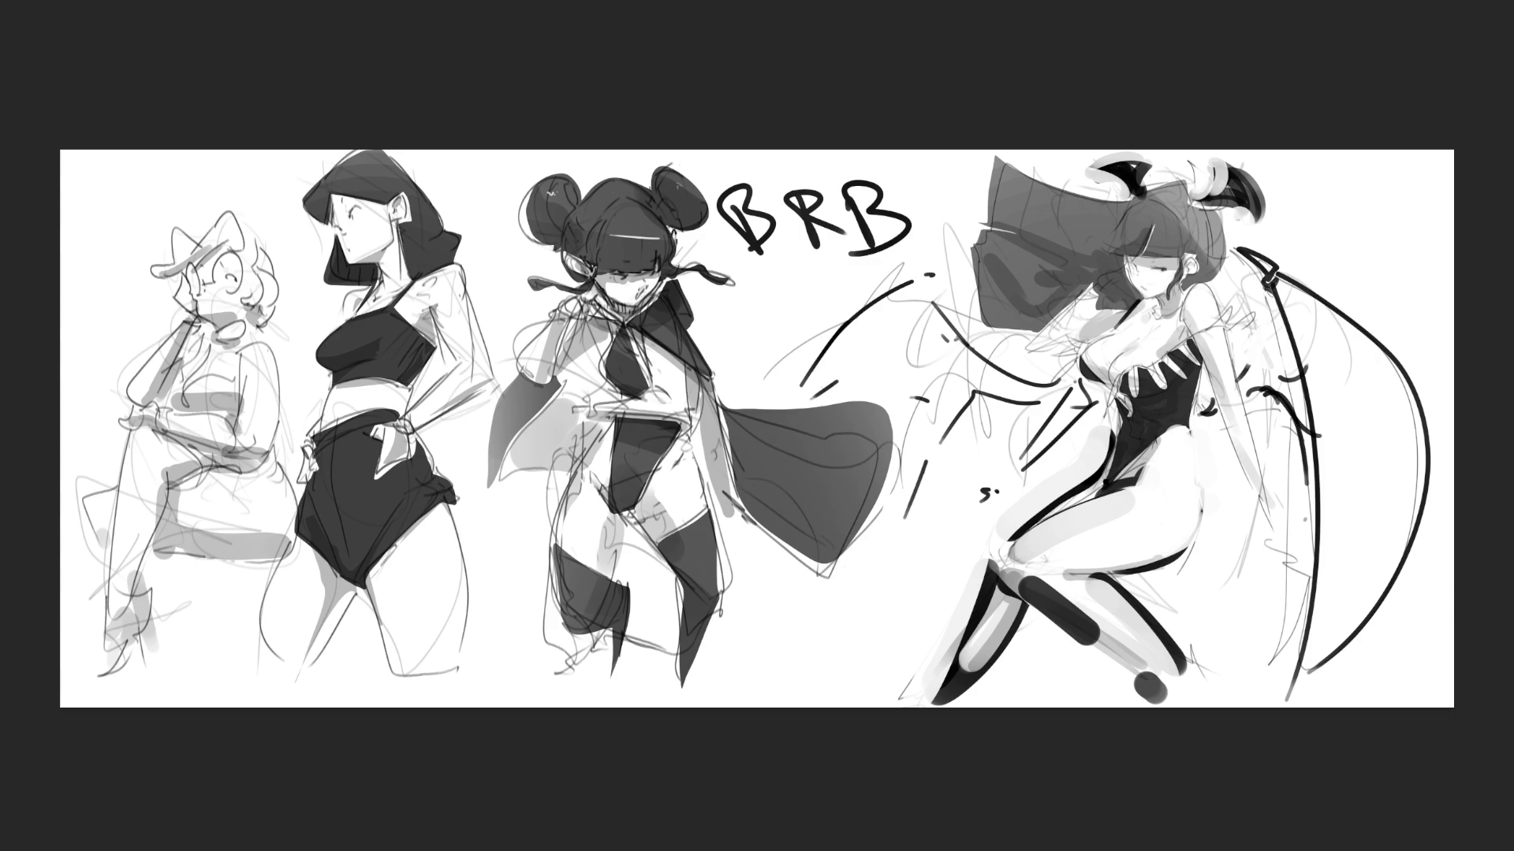
key(ctrl+z)
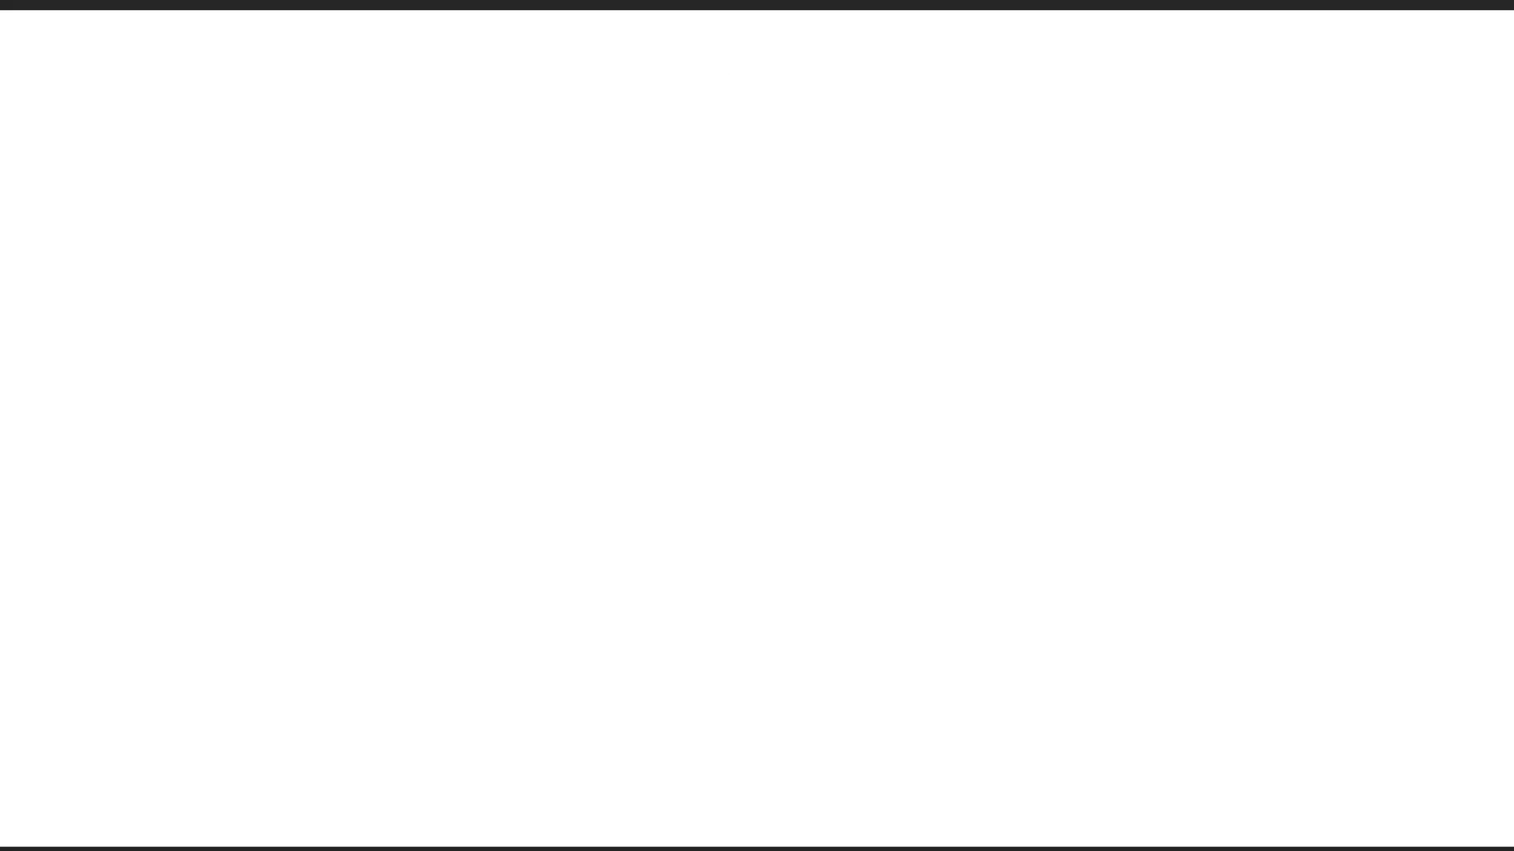
- Rough in the first figure's head, jaw, neck and torso with loose pencil strokes
mouse_move(646, 72)
mouse_down()
mouse_move(623, 126)
mouse_move(700, 85)
mouse_move(601, 136)
mouse_move(628, 153)
mouse_move(726, 32)
mouse_move(742, 73)
mouse_move(690, 95)
mouse_up()
mouse_move(749, 98)
mouse_down()
mouse_move(722, 132)
mouse_move(639, 163)
mouse_move(722, 183)
mouse_move(693, 117)
mouse_move(732, 141)
mouse_up()
drag(708, 83, 719, 99)
mouse_move(623, 155)
mouse_down()
mouse_move(637, 208)
mouse_move(694, 223)
mouse_move(658, 207)
mouse_move(674, 248)
mouse_up()
drag(681, 176, 629, 234)
mouse_move(625, 161)
mouse_down()
mouse_move(635, 259)
mouse_move(700, 237)
mouse_up()
mouse_move(692, 204)
mouse_down()
mouse_move(692, 236)
mouse_move(649, 270)
mouse_up()
mouse_move(661, 287)
mouse_down()
mouse_move(632, 277)
mouse_move(631, 331)
mouse_up()
- Add the arm loop, hips and long striding legs down to the feet
mouse_move(608, 209)
mouse_down()
mouse_move(573, 241)
mouse_move(697, 227)
mouse_move(608, 338)
mouse_move(600, 382)
mouse_move(741, 312)
mouse_move(713, 259)
mouse_move(680, 418)
mouse_move(646, 433)
mouse_move(678, 458)
mouse_move(735, 445)
mouse_up()
mouse_move(726, 410)
mouse_down()
mouse_move(737, 492)
mouse_move(640, 507)
mouse_move(746, 478)
mouse_up()
drag(736, 412, 815, 623)
mouse_move(607, 421)
mouse_down()
mouse_move(580, 647)
mouse_move(693, 548)
mouse_up()
mouse_move(701, 532)
mouse_down()
mouse_move(655, 622)
mouse_move(518, 798)
mouse_move(706, 566)
mouse_move(897, 798)
mouse_up()
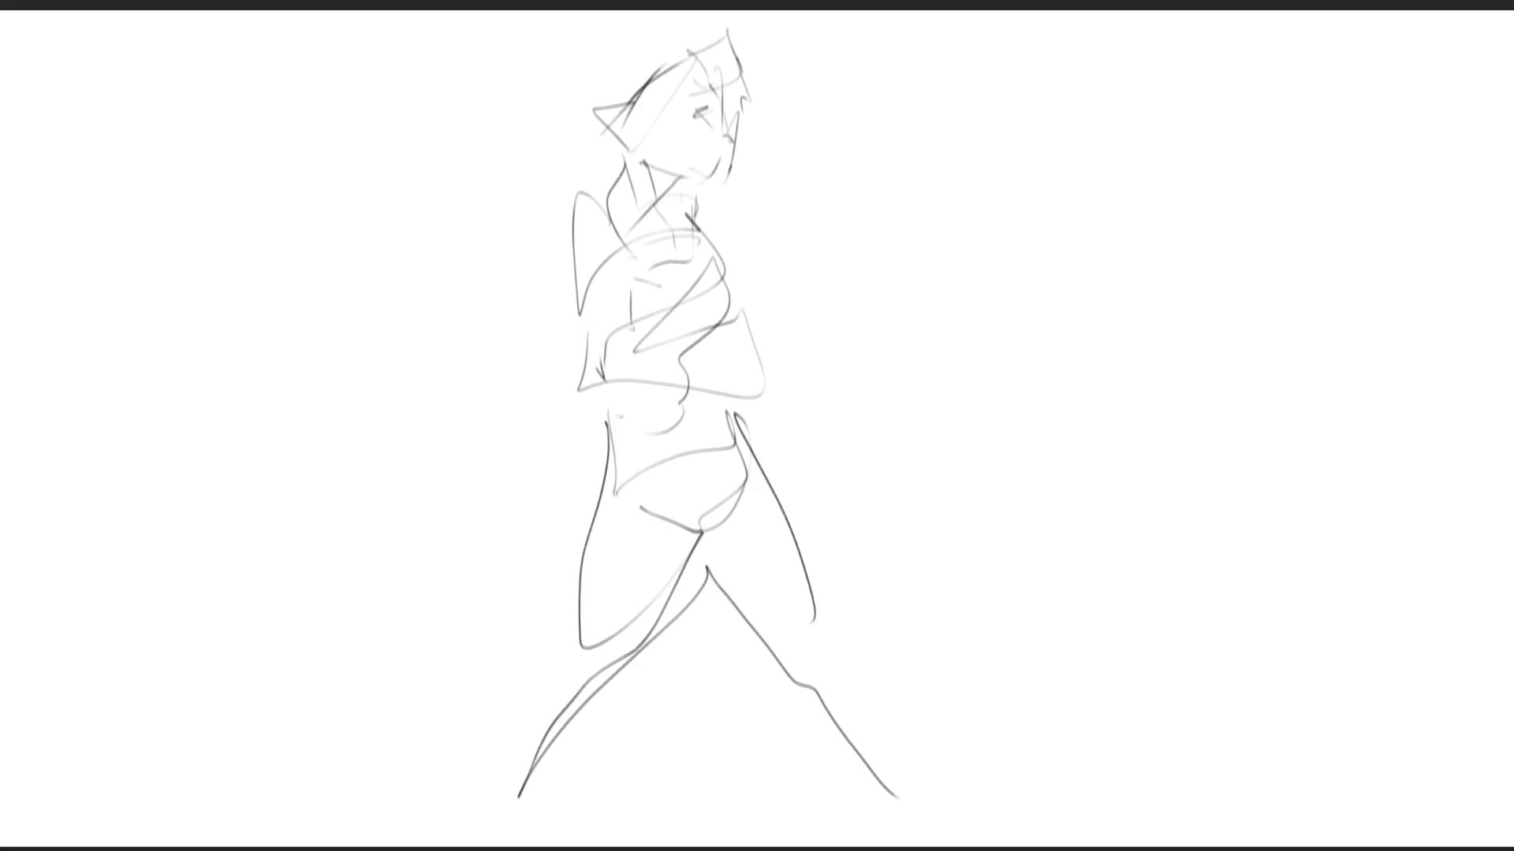
- Sketch an oval head with scribbled features and loops for the second figure on the right
mouse_move(946, 164)
mouse_down()
mouse_move(954, 114)
mouse_move(1006, 71)
mouse_move(1033, 162)
mouse_up()
mouse_move(933, 176)
mouse_down()
mouse_move(966, 196)
mouse_move(1029, 189)
mouse_move(942, 134)
mouse_move(1003, 135)
mouse_up()
drag(986, 47, 939, 119)
mouse_move(1033, 118)
mouse_down()
mouse_move(1031, 154)
mouse_move(957, 193)
mouse_move(1031, 164)
mouse_up()
drag(1050, 130, 1016, 186)
drag(1063, 104, 1030, 173)
drag(936, 193, 962, 231)
- Sketch the second figure's shoulders, arms, curvy hips and long legs
mouse_move(929, 167)
mouse_down()
mouse_move(884, 254)
mouse_move(1053, 276)
mouse_move(1052, 311)
mouse_move(978, 342)
mouse_move(1092, 293)
mouse_move(1121, 329)
mouse_up()
mouse_move(1121, 329)
mouse_down()
mouse_move(984, 376)
mouse_move(1080, 215)
mouse_up()
mouse_move(1080, 215)
mouse_down()
mouse_move(1178, 275)
mouse_move(1132, 367)
mouse_up()
mouse_move(1189, 246)
mouse_down()
mouse_move(1155, 331)
mouse_move(1080, 403)
mouse_up()
mouse_move(958, 408)
mouse_down()
mouse_move(1017, 410)
mouse_move(1033, 434)
mouse_move(946, 370)
mouse_move(977, 465)
mouse_move(1025, 512)
mouse_move(1156, 375)
mouse_move(1064, 563)
mouse_up()
mouse_move(961, 435)
mouse_down()
mouse_move(1020, 582)
mouse_move(1161, 505)
mouse_up()
drag(1209, 461, 1057, 662)
mouse_move(968, 472)
mouse_down()
mouse_move(1041, 677)
mouse_move(1119, 655)
mouse_up()
mouse_move(1207, 467)
mouse_down()
mouse_move(1131, 663)
mouse_move(1108, 782)
mouse_up()
mouse_move(1168, 536)
mouse_down()
mouse_move(1121, 335)
mouse_move(1060, 326)
mouse_move(939, 203)
mouse_up()
mouse_move(926, 148)
mouse_down()
mouse_move(958, 339)
mouse_move(978, 337)
mouse_up()
mouse_move(950, 215)
mouse_down()
mouse_move(920, 305)
mouse_move(1138, 271)
mouse_up()
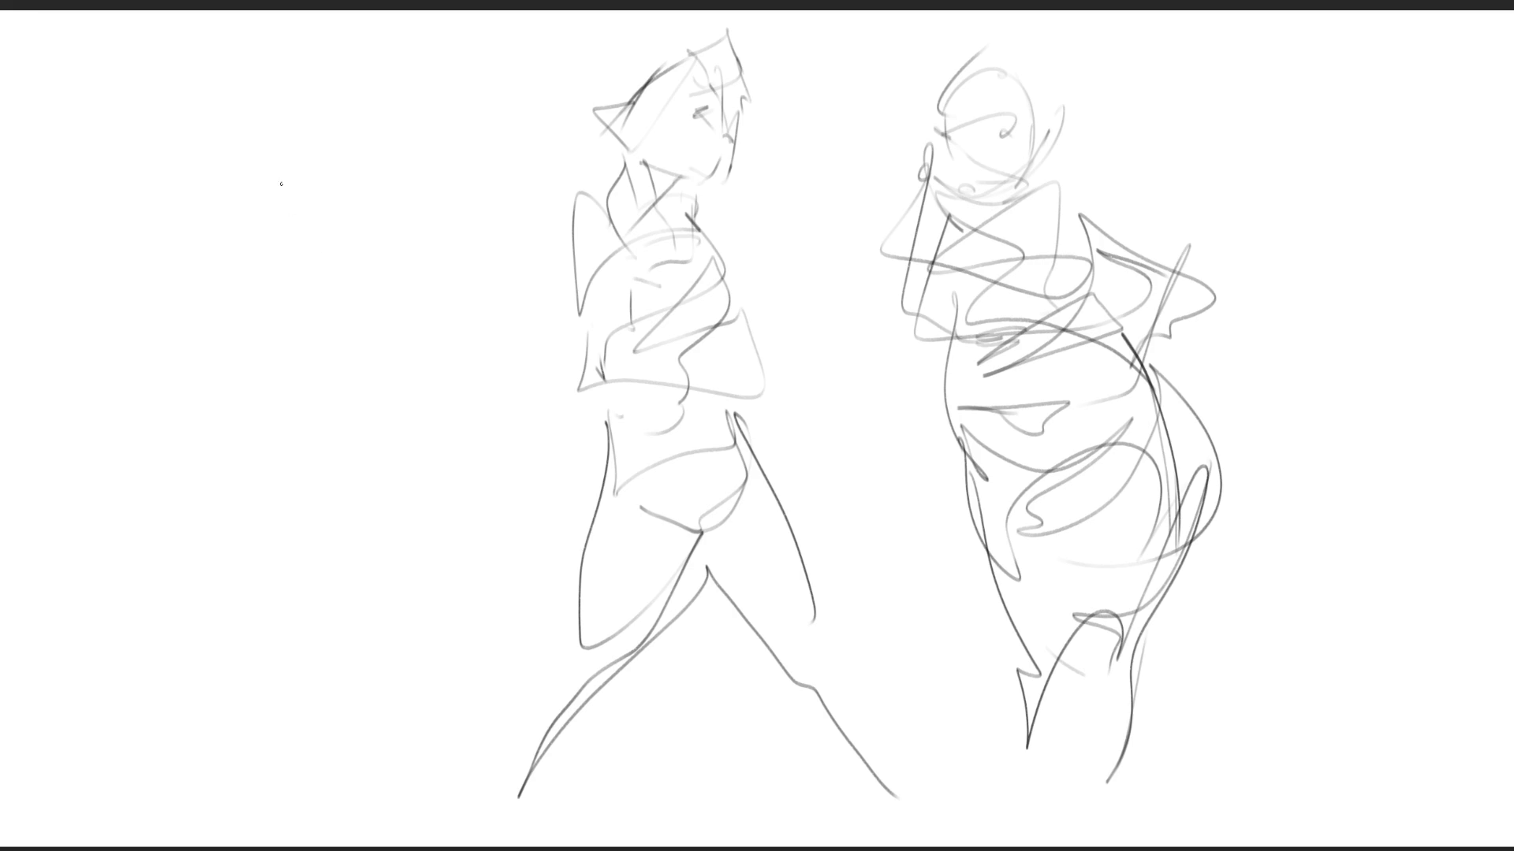
- Sketch a crouching third figure at the left, then fade all three sketches to pale grey
mouse_move(347, 123)
mouse_down()
mouse_move(323, 225)
mouse_move(359, 146)
mouse_move(437, 177)
mouse_move(331, 230)
mouse_move(441, 209)
mouse_move(449, 237)
mouse_move(347, 267)
mouse_move(414, 105)
mouse_move(343, 206)
mouse_move(355, 232)
mouse_move(312, 170)
mouse_up()
mouse_move(434, 177)
mouse_down()
mouse_move(352, 293)
mouse_move(335, 269)
mouse_move(418, 312)
mouse_move(371, 355)
mouse_move(295, 235)
mouse_move(288, 377)
mouse_move(426, 374)
mouse_move(336, 462)
mouse_move(410, 426)
mouse_move(466, 229)
mouse_move(339, 473)
mouse_move(314, 377)
mouse_move(231, 451)
mouse_move(436, 484)
mouse_move(315, 615)
mouse_move(270, 577)
mouse_move(292, 441)
mouse_move(410, 536)
mouse_move(229, 442)
mouse_move(252, 404)
mouse_move(315, 617)
mouse_move(501, 513)
mouse_move(474, 470)
mouse_move(284, 619)
mouse_move(339, 489)
mouse_move(214, 398)
mouse_move(452, 486)
mouse_move(304, 347)
mouse_move(457, 252)
mouse_move(469, 379)
mouse_up()
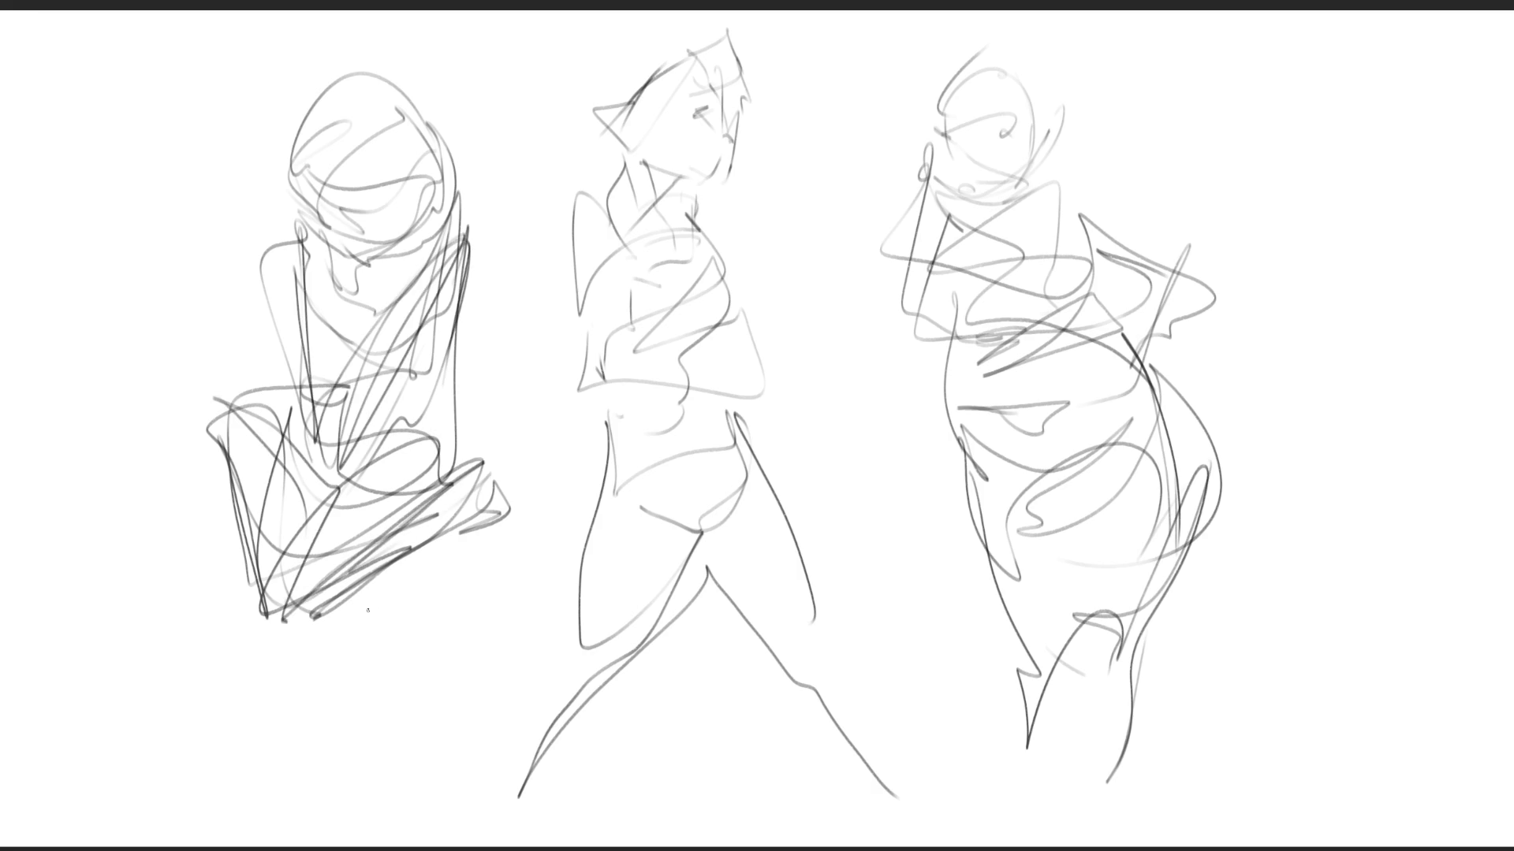
mouse_move(432, 543)
mouse_down()
mouse_move(692, 507)
mouse_move(287, 507)
mouse_move(1501, 741)
mouse_up()
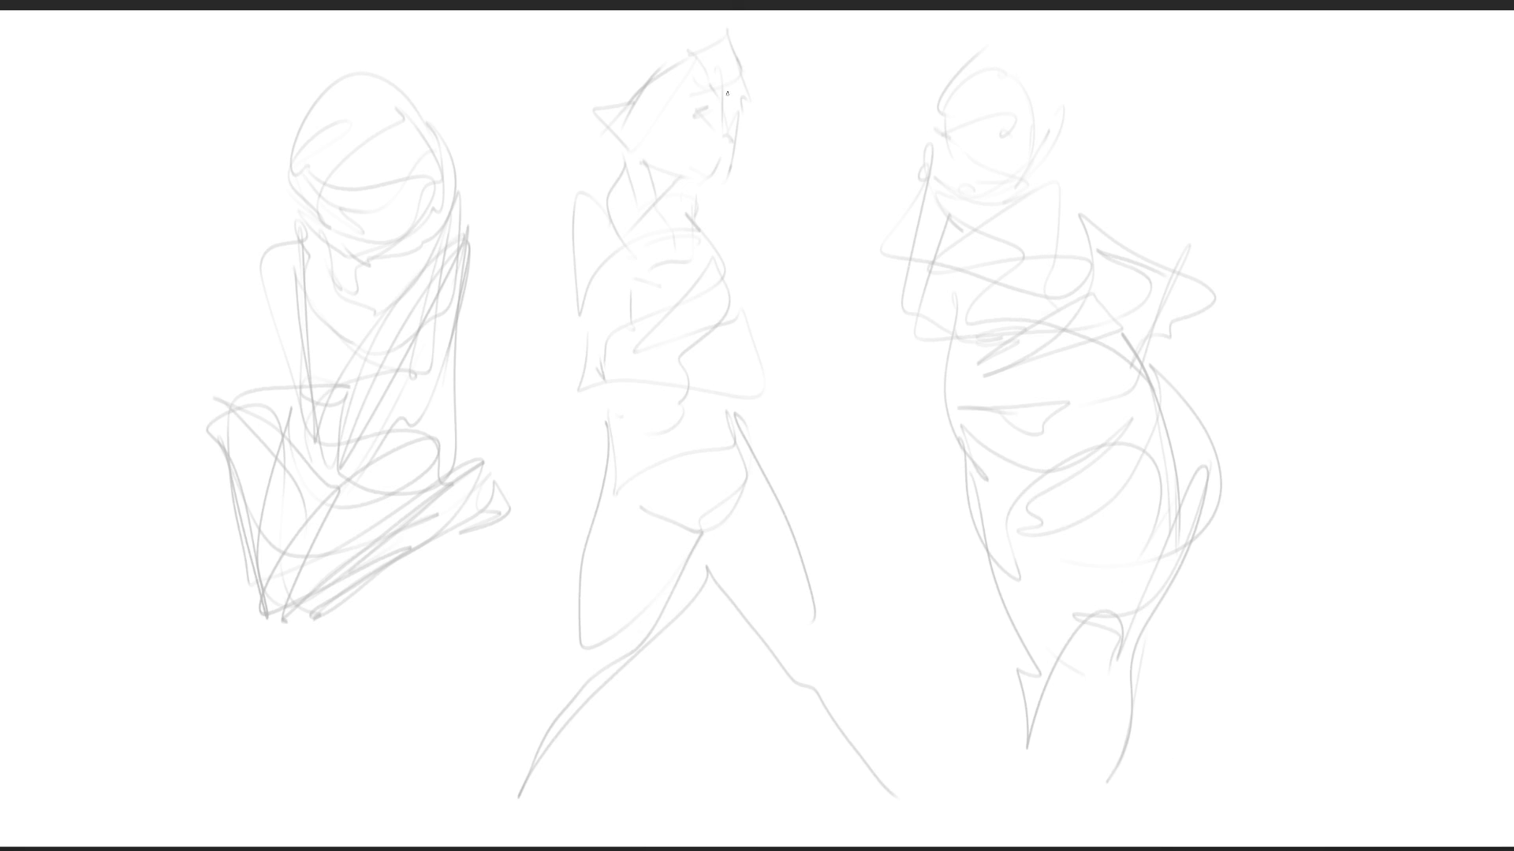
- Redraw the middle figure's head, face, neck and shoulders in bold dark lines
drag(719, 75, 725, 118)
mouse_move(733, 50)
mouse_down()
mouse_move(755, 121)
mouse_move(678, 54)
mouse_move(650, 75)
mouse_move(683, 94)
mouse_move(659, 136)
mouse_up()
drag(667, 100, 730, 187)
mouse_move(662, 170)
mouse_down()
mouse_move(707, 176)
mouse_move(685, 211)
mouse_up()
drag(635, 74, 636, 113)
drag(641, 188, 661, 202)
mouse_move(650, 61)
mouse_down()
mouse_move(601, 160)
mouse_move(737, 277)
mouse_up()
drag(741, 185, 712, 218)
drag(749, 111, 792, 181)
drag(816, 234, 741, 319)
- Add dark hair beside the middle face and block in the chest
drag(639, 134, 645, 166)
drag(648, 85, 653, 227)
mouse_move(652, 153)
mouse_down()
mouse_move(596, 228)
mouse_move(687, 180)
mouse_move(655, 249)
mouse_up()
drag(686, 175, 641, 311)
drag(602, 206, 623, 180)
drag(612, 183, 710, 313)
drag(708, 218, 763, 359)
drag(578, 211, 633, 338)
drag(622, 357, 730, 342)
- Outline both sides of the middle torso and refine the chest curve
mouse_move(631, 214)
mouse_down()
mouse_move(748, 346)
mouse_move(733, 367)
mouse_up()
drag(728, 220, 796, 327)
drag(754, 345, 775, 337)
drag(730, 352, 747, 347)
drag(599, 195, 591, 214)
mouse_move(584, 249)
mouse_down()
mouse_move(718, 338)
mouse_move(783, 357)
mouse_up()
mouse_move(629, 375)
mouse_down()
mouse_move(773, 361)
mouse_move(751, 404)
mouse_up()
drag(767, 338, 729, 501)
mouse_move(633, 352)
mouse_down()
mouse_move(637, 478)
mouse_move(694, 525)
mouse_up()
- Draw the middle figure's hips and legs with long dark lines
drag(751, 441, 699, 535)
drag(761, 470, 808, 608)
drag(714, 587, 782, 706)
mouse_move(587, 502)
mouse_down()
mouse_move(540, 706)
mouse_move(708, 489)
mouse_up()
mouse_move(605, 678)
mouse_down()
mouse_move(672, 560)
mouse_move(753, 511)
mouse_up()
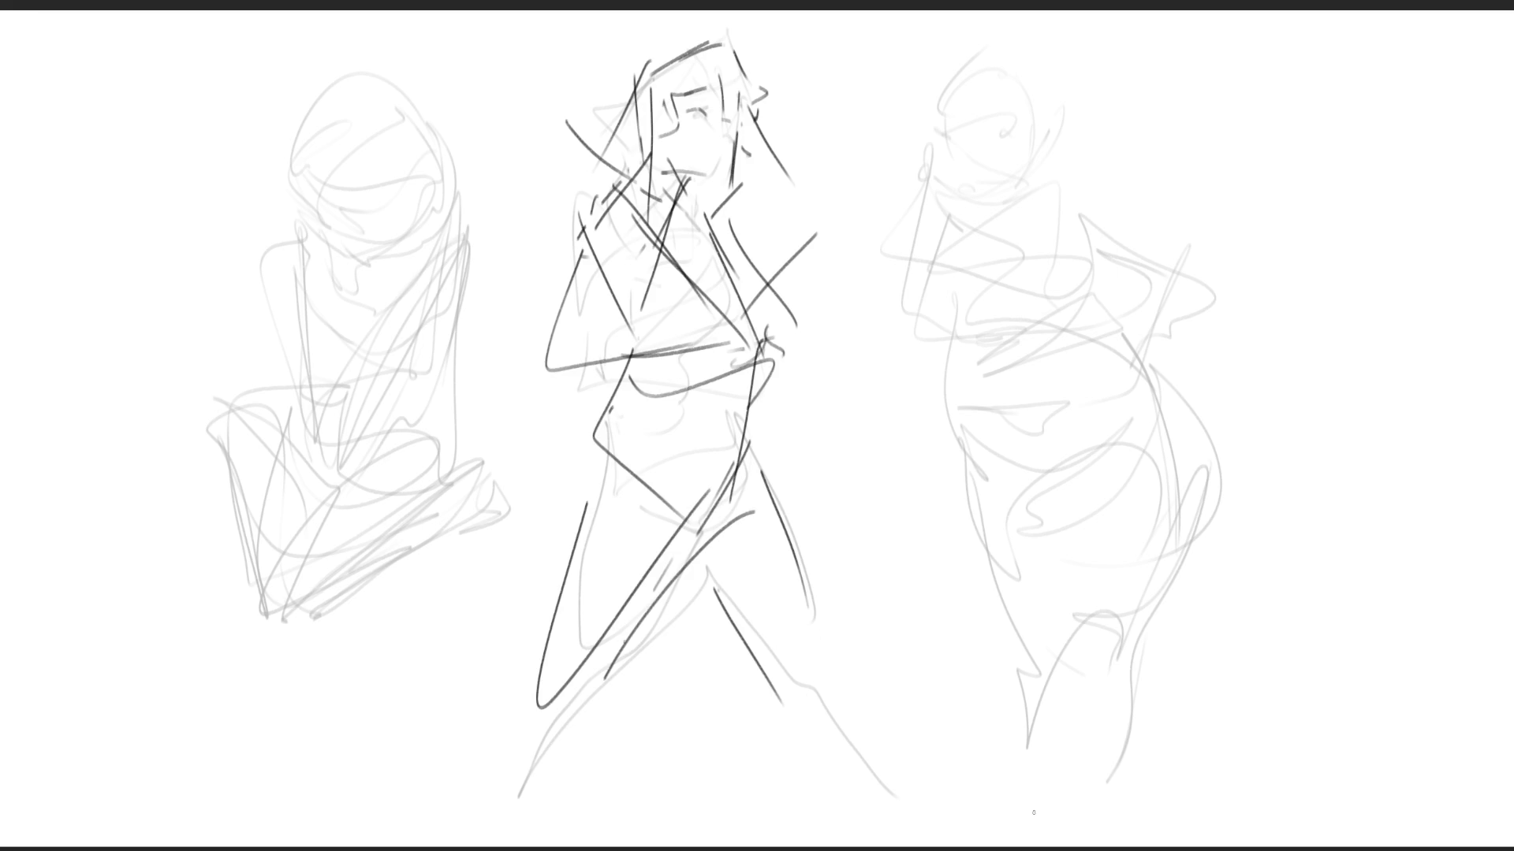
- Redraw the right figure's head, face, jaw and arm in dark lines
drag(996, 127, 995, 136)
mouse_move(1010, 126)
mouse_down()
mouse_move(1019, 141)
mouse_move(951, 144)
mouse_move(1023, 183)
mouse_move(1001, 199)
mouse_up()
drag(958, 151, 1035, 158)
mouse_move(1049, 150)
mouse_down()
mouse_move(1066, 145)
mouse_move(978, 218)
mouse_move(1008, 202)
mouse_up()
drag(1092, 119, 1060, 377)
mouse_move(1135, 227)
mouse_down()
mouse_move(1033, 234)
mouse_move(1130, 96)
mouse_move(1061, 315)
mouse_up()
mouse_move(994, 252)
mouse_down()
mouse_move(943, 240)
mouse_move(918, 309)
mouse_up()
drag(939, 297, 1025, 246)
drag(977, 319, 1025, 336)
drag(1107, 172, 1056, 309)
mouse_move(1159, 104)
mouse_down()
mouse_move(1078, 169)
mouse_move(1204, 114)
mouse_up()
- Outline the right figure's side, hips and torso lines
drag(1135, 193, 1048, 390)
drag(952, 355, 1033, 388)
mouse_move(982, 400)
mouse_down()
mouse_move(1017, 446)
mouse_move(1115, 276)
mouse_up()
mouse_move(1100, 276)
mouse_down()
mouse_move(1127, 387)
mouse_move(1028, 416)
mouse_up()
drag(1029, 417, 1171, 495)
drag(1152, 410, 1170, 453)
click(1248, 372)
drag(1248, 413, 1135, 518)
drag(1038, 441, 1134, 467)
mouse_move(1112, 355)
mouse_down()
mouse_move(1146, 525)
mouse_move(1245, 359)
mouse_move(1151, 651)
mouse_up()
- Draw a long curve around the right figure and sketch its lower legs and feet
drag(1143, 509, 1119, 717)
mouse_move(1120, 717)
mouse_down()
mouse_move(1236, 614)
mouse_move(1163, 749)
mouse_up()
drag(1073, 455, 1126, 513)
drag(1215, 613, 1266, 697)
mouse_move(1275, 587)
mouse_down()
mouse_move(1255, 511)
mouse_move(1292, 603)
mouse_up()
drag(1315, 663, 1326, 721)
mouse_move(1288, 733)
mouse_down()
mouse_move(1348, 765)
mouse_move(1307, 780)
mouse_up()
- Add strong slashes at the upper right and sweep long diagonals through the right figure
mouse_move(1105, 131)
mouse_down()
mouse_move(1245, 146)
mouse_move(1191, 164)
mouse_up()
drag(1330, 100, 1184, 185)
drag(1181, 193, 1167, 203)
drag(982, 220, 961, 282)
drag(960, 383, 936, 495)
drag(974, 349, 836, 612)
drag(1275, 116, 901, 530)
drag(1339, 56, 906, 549)
- Draw a sweeping diagonal linking the figures, outline the right head and loop a hair strand
drag(828, 668, 1299, 149)
mouse_move(942, 116)
mouse_down()
mouse_move(1017, 39)
mouse_move(1057, 134)
mouse_up()
mouse_move(1002, 28)
mouse_down()
mouse_move(929, 132)
mouse_move(760, 149)
mouse_move(932, 276)
mouse_up()
drag(1078, 71, 1021, 252)
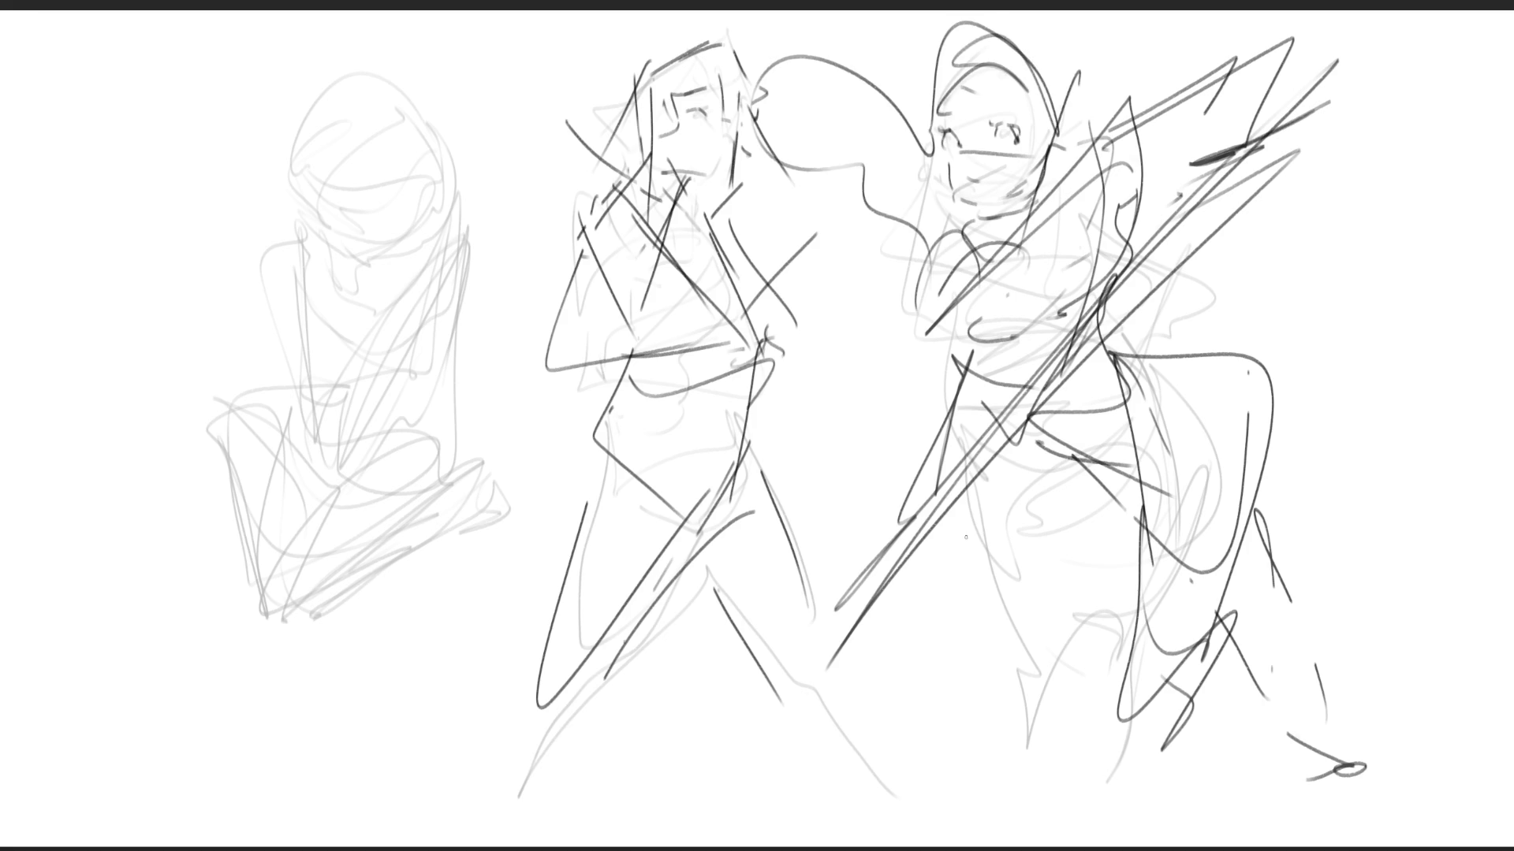
- Ink the left figure's head outline, hair and lower face in dark lines
drag(305, 123, 327, 206)
mouse_move(303, 170)
mouse_down()
mouse_move(346, 78)
mouse_move(406, 170)
mouse_up()
mouse_move(317, 128)
mouse_down()
mouse_move(314, 190)
mouse_move(352, 210)
mouse_up()
mouse_move(333, 142)
mouse_down()
mouse_move(347, 209)
mouse_move(380, 218)
mouse_up()
mouse_move(402, 183)
mouse_down()
mouse_move(395, 223)
mouse_move(418, 205)
mouse_up()
mouse_move(392, 85)
mouse_down()
mouse_move(446, 178)
mouse_move(431, 237)
mouse_up()
- Add a curling hair strand, the chin and jaw, and the chest, shoulders and arms
drag(455, 132, 449, 351)
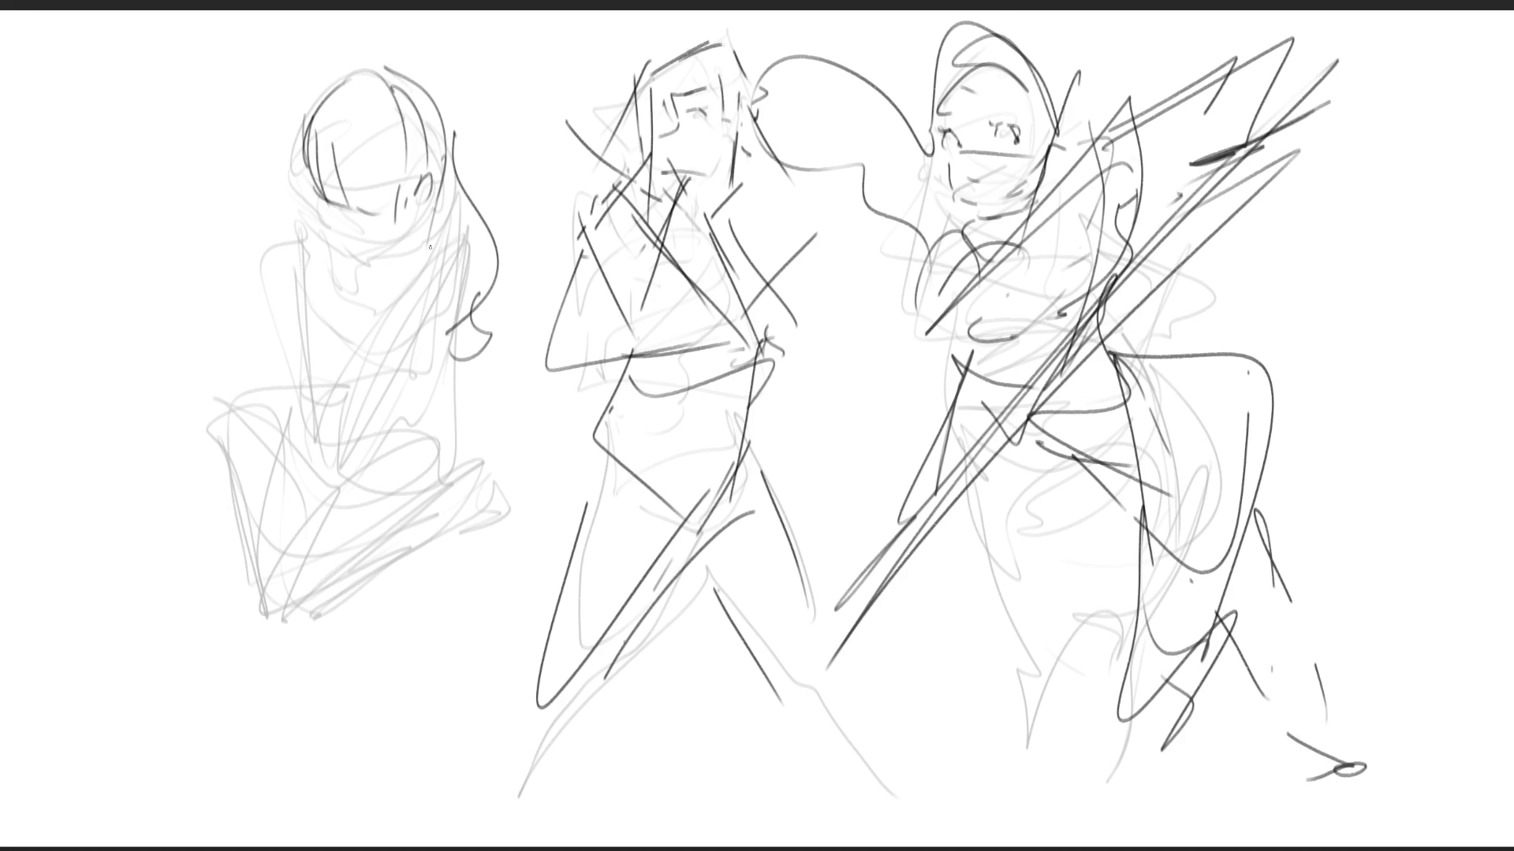
mouse_move(316, 201)
mouse_down()
mouse_move(353, 240)
mouse_move(418, 206)
mouse_move(390, 242)
mouse_up()
mouse_move(335, 221)
mouse_down()
mouse_move(395, 246)
mouse_move(418, 237)
mouse_move(320, 288)
mouse_move(392, 322)
mouse_up()
drag(439, 233, 392, 319)
drag(467, 209, 425, 359)
drag(415, 240, 337, 453)
drag(333, 225, 311, 486)
- Add diagonal lines down the left figure's torso and draw its knee and leg
drag(398, 367, 313, 488)
drag(396, 368, 323, 486)
drag(453, 302, 327, 493)
mouse_move(465, 245)
mouse_down()
mouse_move(451, 337)
mouse_move(399, 446)
mouse_move(352, 468)
mouse_up()
mouse_move(332, 411)
mouse_down()
mouse_move(373, 466)
mouse_move(473, 511)
mouse_move(380, 561)
mouse_up()
mouse_move(377, 426)
mouse_down()
mouse_move(300, 626)
mouse_move(439, 513)
mouse_up()
- Outline the left figure's lower body and add its leg lines
drag(328, 560, 403, 537)
drag(302, 416, 257, 567)
drag(298, 412, 253, 603)
mouse_move(222, 455)
mouse_down()
mouse_move(206, 426)
mouse_move(224, 396)
mouse_move(237, 566)
mouse_up()
drag(220, 391, 240, 587)
- Add knee curves, a torso line and a hooked curve on the left figure's torso
drag(274, 465, 246, 415)
mouse_move(248, 433)
mouse_down()
mouse_move(273, 392)
mouse_move(278, 426)
mouse_up()
drag(306, 427, 281, 465)
drag(319, 392, 302, 434)
drag(339, 206, 322, 398)
drag(336, 288, 371, 364)
- Draw the left figure's bangs and hair, then mirror the whole sheet horizontally
drag(310, 185, 390, 195)
drag(426, 84, 445, 177)
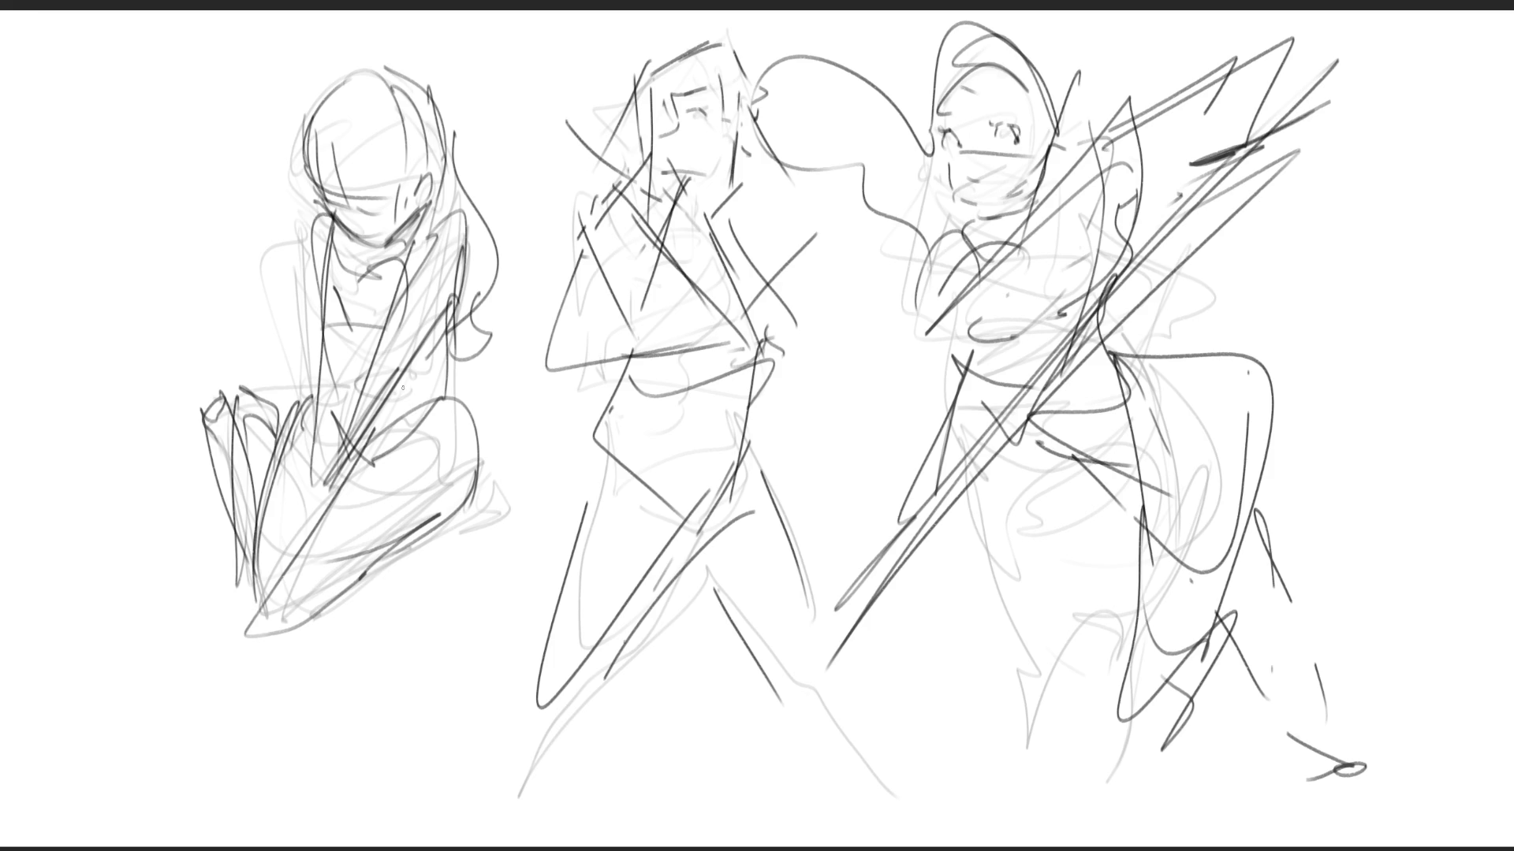
key(m)
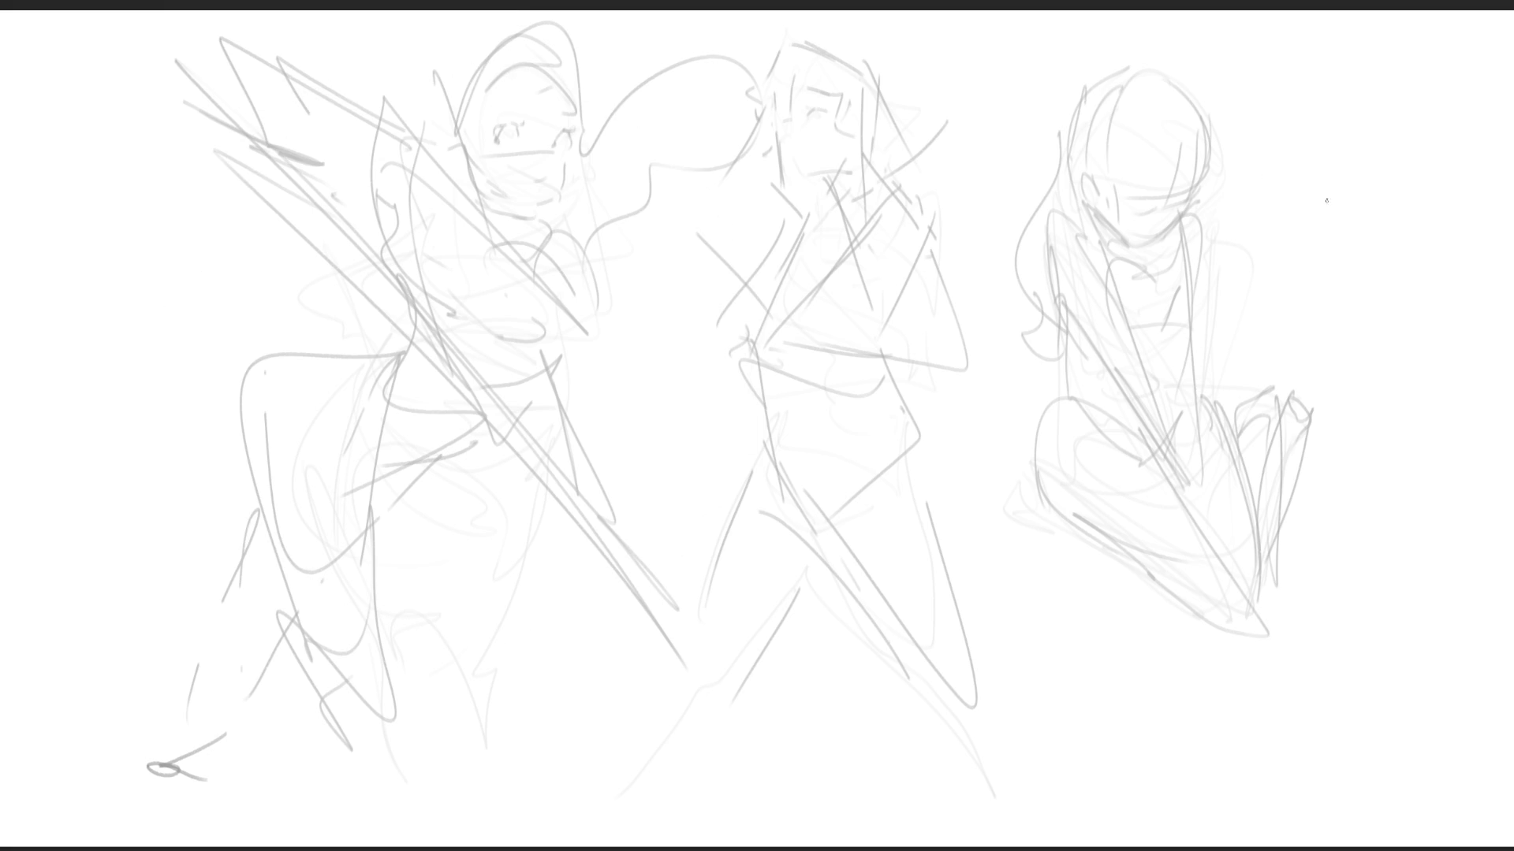
- Sketch a small head study with hair and chin, then draw the seated figure's face and chin
mouse_move(1314, 205)
mouse_down()
mouse_move(1365, 189)
mouse_move(1317, 217)
mouse_move(1349, 251)
mouse_up()
mouse_move(1312, 204)
mouse_down()
mouse_move(1313, 257)
mouse_move(1367, 255)
mouse_move(1358, 263)
mouse_move(1360, 225)
mouse_move(1332, 178)
mouse_move(1317, 191)
mouse_move(1320, 120)
mouse_move(1365, 174)
mouse_move(1305, 178)
mouse_move(1323, 123)
mouse_move(1356, 169)
mouse_move(1305, 237)
mouse_move(1364, 177)
mouse_move(1309, 185)
mouse_move(1355, 173)
mouse_up()
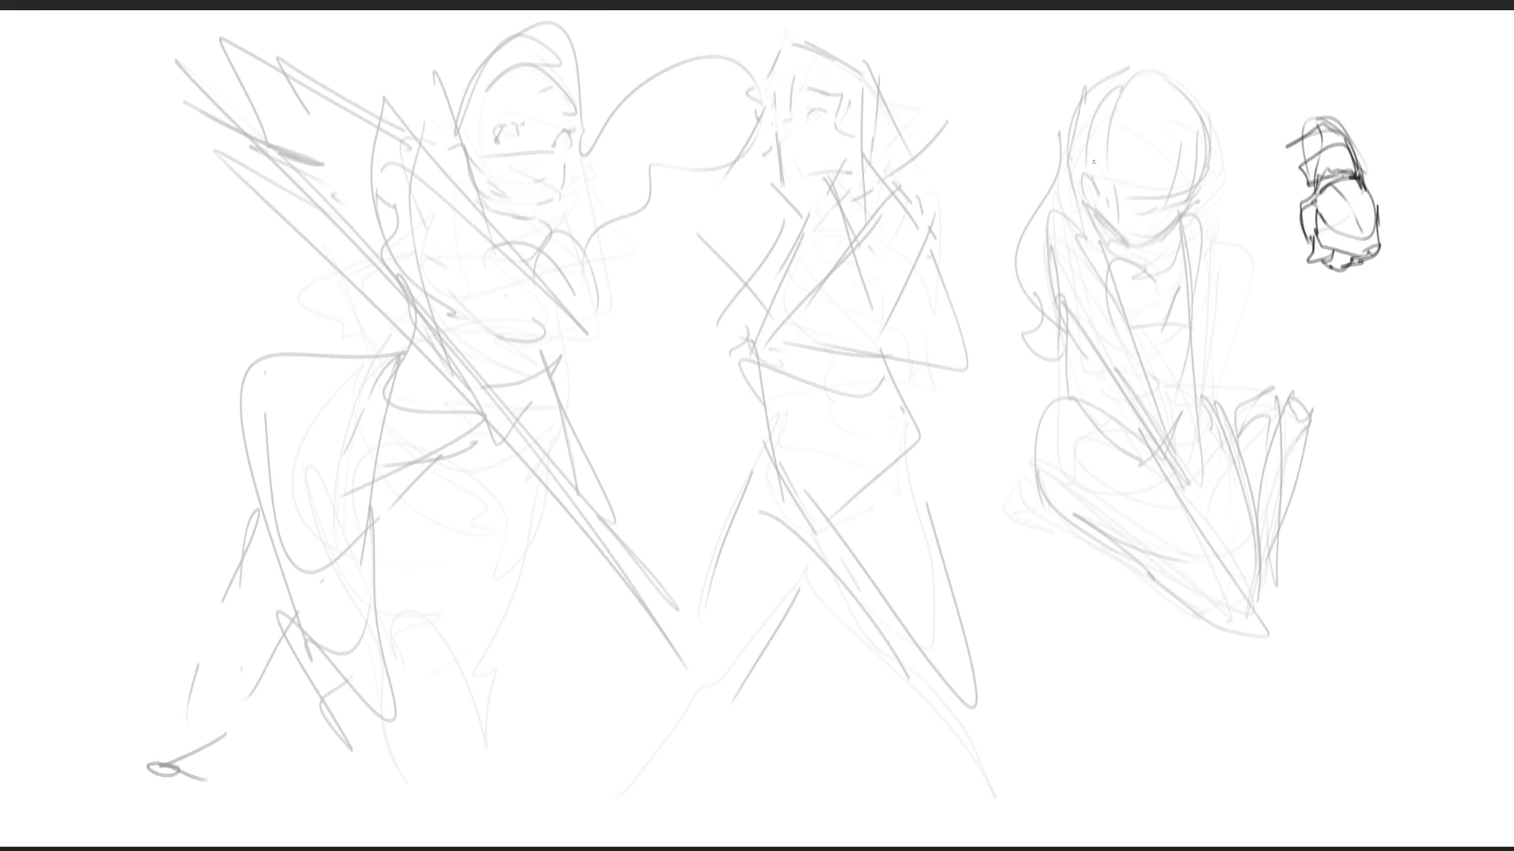
mouse_move(1078, 179)
mouse_down()
mouse_move(1094, 200)
mouse_move(1153, 204)
mouse_move(1155, 222)
mouse_move(1201, 187)
mouse_move(1177, 219)
mouse_move(1150, 211)
mouse_move(1172, 233)
mouse_move(1135, 247)
mouse_move(1155, 243)
mouse_up()
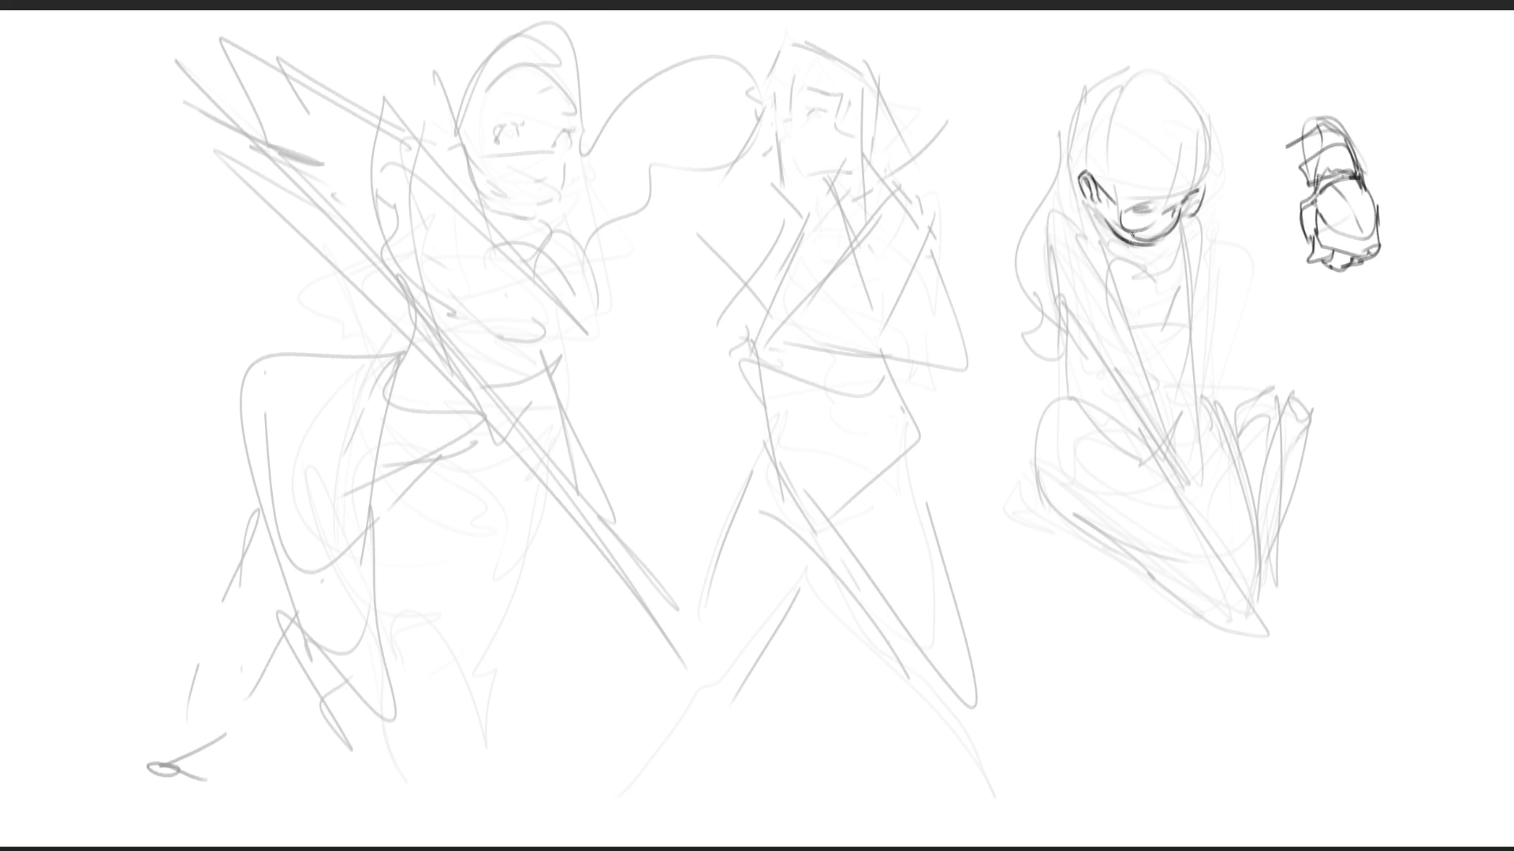
drag(1132, 240, 1164, 229)
- Draw hair strands across the seated figure's head and outline the hair's top and side
drag(1094, 142, 1106, 204)
drag(1106, 150, 1106, 204)
mouse_move(1108, 139)
mouse_down()
mouse_move(1110, 184)
mouse_move(1148, 202)
mouse_up()
drag(1169, 149, 1170, 191)
drag(1175, 138, 1178, 196)
drag(1209, 106, 1204, 180)
drag(1106, 93, 1140, 74)
mouse_move(1184, 89)
mouse_down()
mouse_move(1198, 131)
mouse_move(1180, 193)
mouse_move(1206, 168)
mouse_up()
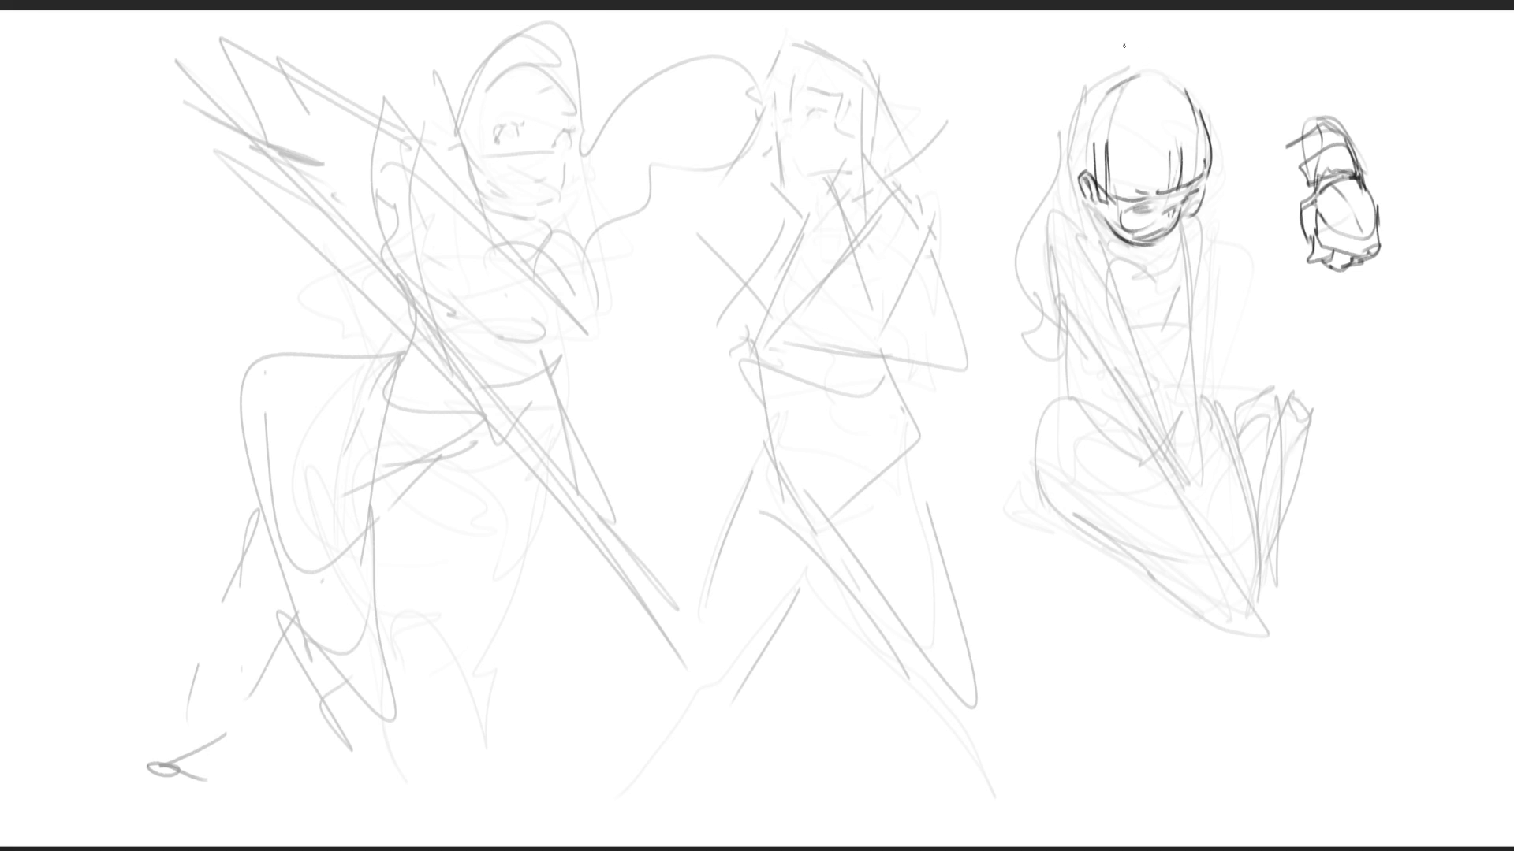
- Line the left side of the head and hair, then draw the jaw, neck and collar
drag(1114, 84, 1081, 162)
mouse_move(1052, 133)
mouse_down()
mouse_move(1072, 85)
mouse_move(1005, 272)
mouse_move(1034, 291)
mouse_up()
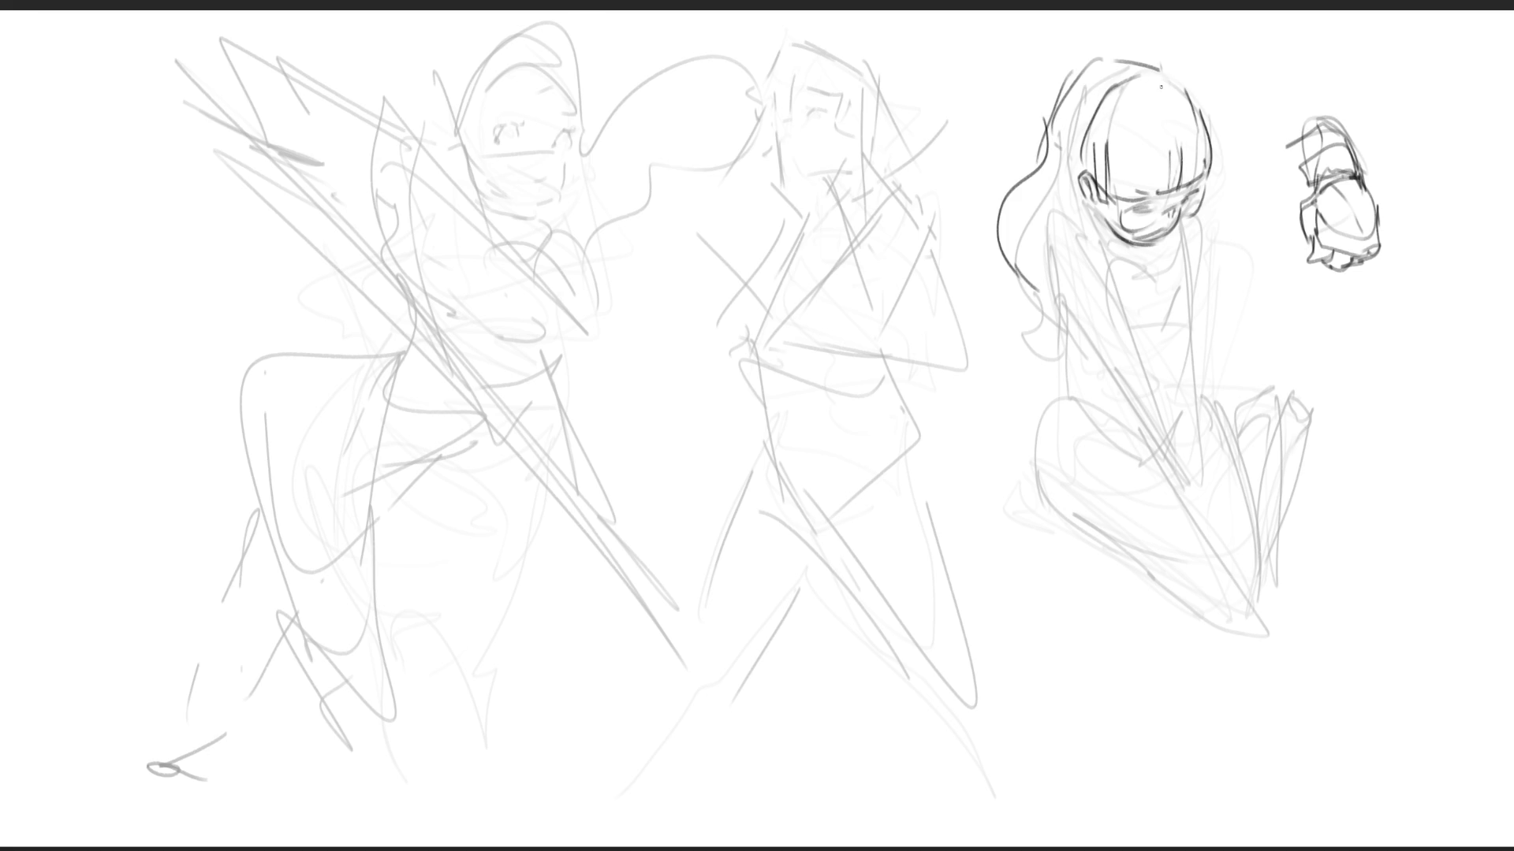
mouse_move(1089, 204)
mouse_down()
mouse_move(1122, 276)
mouse_move(1167, 265)
mouse_up()
mouse_move(1180, 228)
mouse_down()
mouse_move(1169, 267)
mouse_move(1128, 253)
mouse_up()
mouse_move(1133, 245)
mouse_down()
mouse_move(1135, 285)
mouse_move(1173, 339)
mouse_up()
- Draw the seated figure's chest, waist, left shoulder and arm
drag(1127, 275, 1112, 347)
drag(1138, 361, 1173, 356)
drag(1179, 334, 1164, 401)
mouse_move(1097, 242)
mouse_down()
mouse_move(1053, 223)
mouse_move(1073, 317)
mouse_up()
drag(1094, 245, 1123, 385)
drag(1106, 272, 1154, 404)
- Draw the lower arm down to the hand, its fingers, and a curl nearby
mouse_move(1101, 351)
mouse_down()
mouse_move(1139, 415)
mouse_move(1182, 436)
mouse_move(1208, 529)
mouse_up()
drag(1129, 416, 1236, 552)
drag(1222, 555, 1248, 564)
drag(1224, 530, 1248, 552)
drag(1222, 555, 1253, 569)
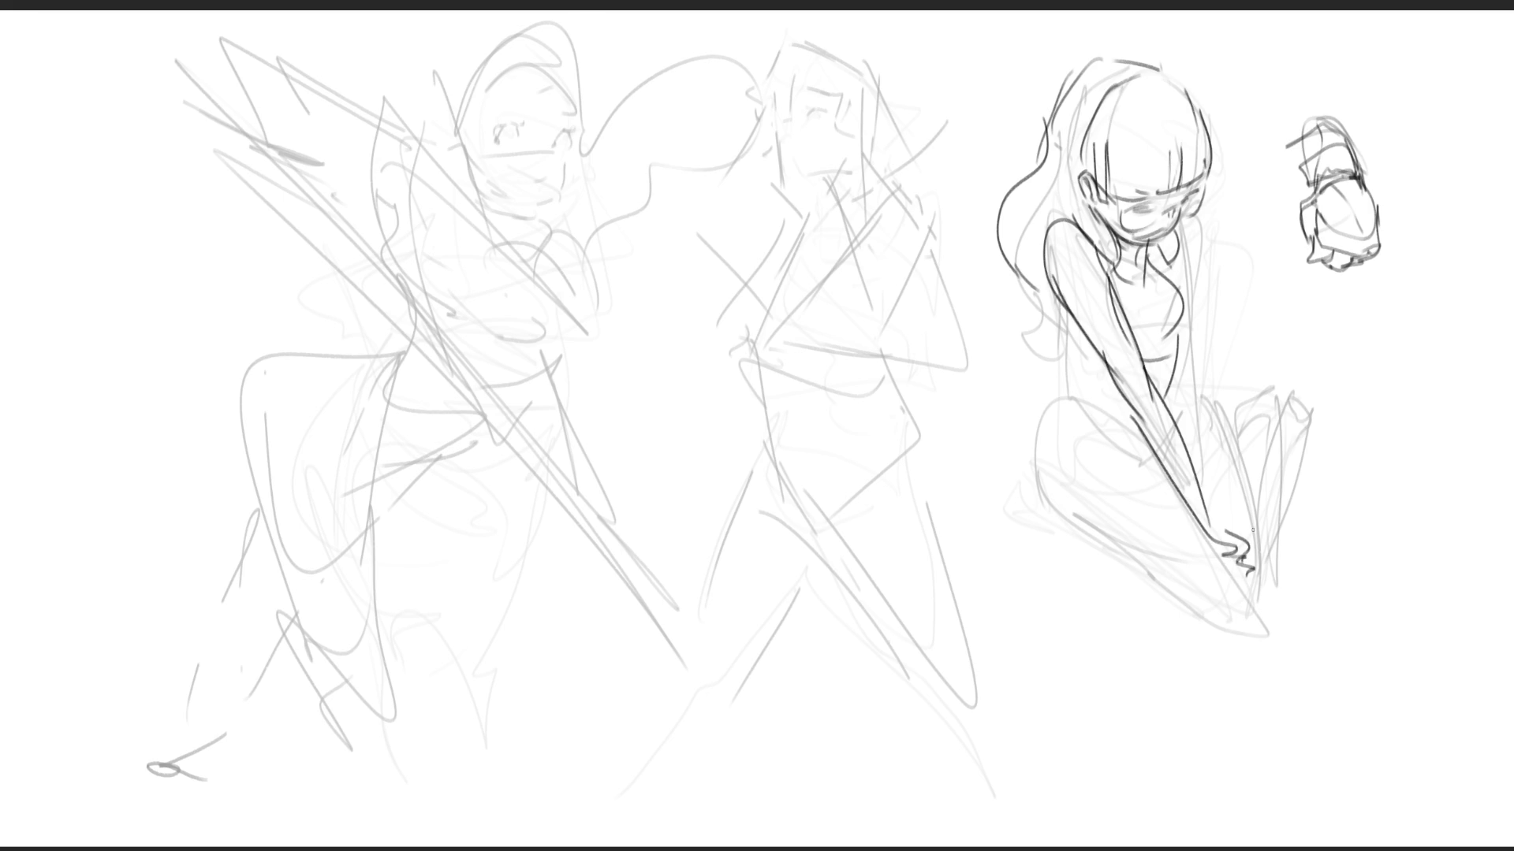
drag(1217, 505, 1241, 521)
mouse_move(1209, 366)
mouse_down()
mouse_move(1236, 500)
mouse_move(1204, 478)
mouse_up()
- Add torso lines, then draw the thigh, knee, crossed leg, foot and ground lines
drag(1168, 224, 1207, 378)
drag(1208, 323, 1201, 407)
mouse_move(1046, 228)
mouse_down()
mouse_move(1087, 438)
mouse_move(1074, 473)
mouse_move(1084, 464)
mouse_move(1068, 475)
mouse_move(1060, 453)
mouse_move(1117, 607)
mouse_move(1227, 605)
mouse_up()
mouse_move(1063, 555)
mouse_down()
mouse_move(1108, 467)
mouse_move(1246, 601)
mouse_move(1265, 574)
mouse_move(1369, 590)
mouse_move(1340, 585)
mouse_up()
mouse_move(1187, 357)
mouse_down()
mouse_move(1136, 473)
mouse_move(1200, 522)
mouse_up()
mouse_move(1226, 465)
mouse_down()
mouse_move(1207, 446)
mouse_move(1312, 505)
mouse_move(1252, 554)
mouse_up()
drag(1367, 467, 1247, 593)
mouse_move(1290, 409)
mouse_down()
mouse_move(1344, 511)
mouse_move(1237, 592)
mouse_move(1274, 601)
mouse_move(1247, 606)
mouse_move(1286, 634)
mouse_move(1350, 590)
mouse_move(1301, 600)
mouse_move(1312, 627)
mouse_up()
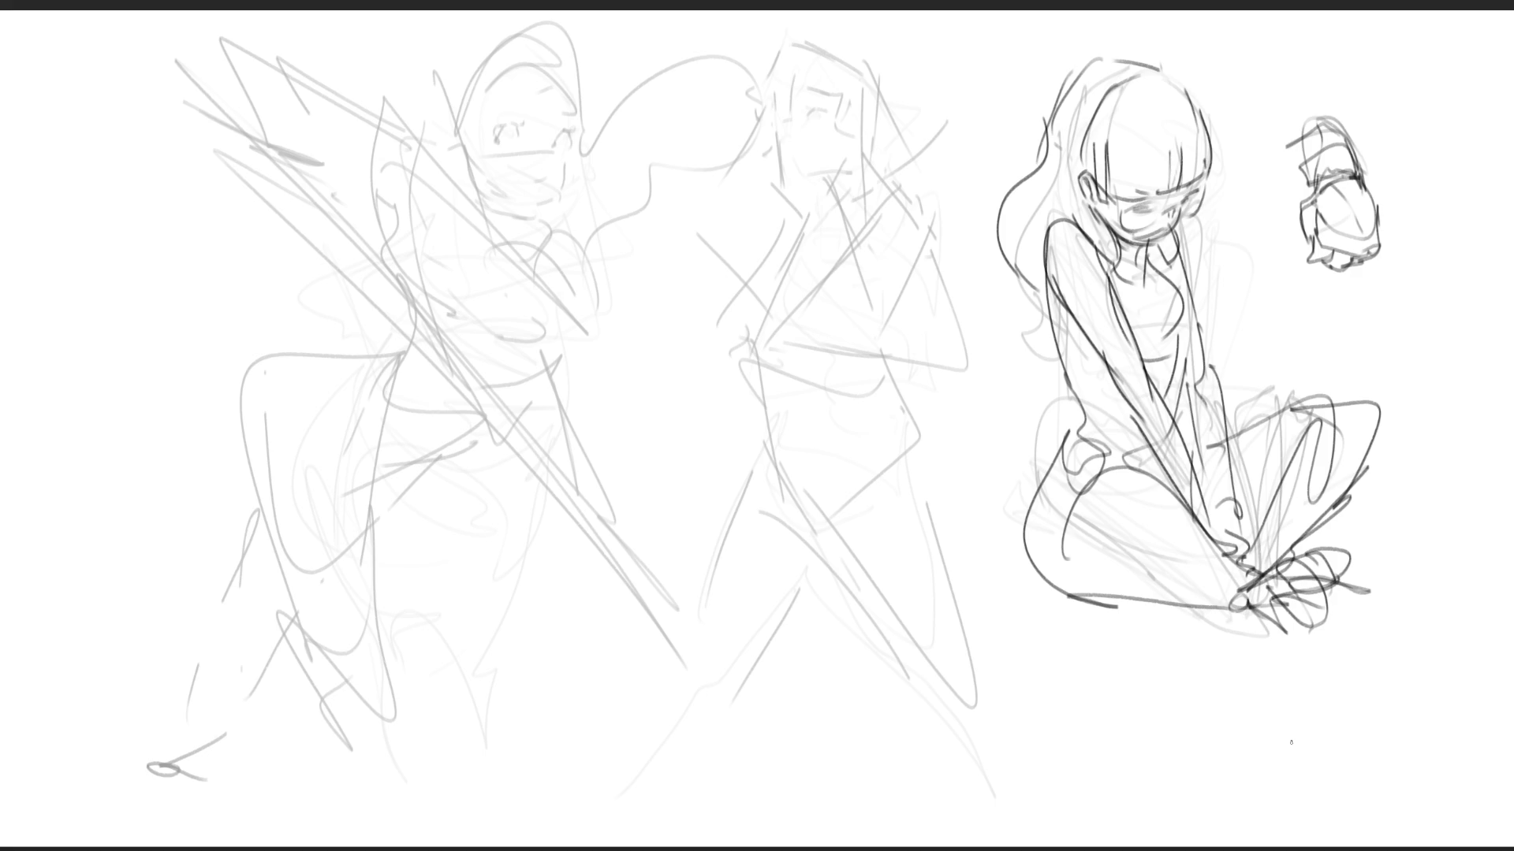
- Start the middle figure's head with its brow, wavy hair and closed eye
mouse_move(771, 67)
mouse_down()
mouse_move(794, 43)
mouse_move(793, 58)
mouse_move(796, 44)
mouse_move(835, 46)
mouse_move(769, 97)
mouse_move(799, 110)
mouse_move(838, 90)
mouse_up()
mouse_move(842, 49)
mouse_down()
mouse_move(856, 43)
mouse_move(899, 111)
mouse_move(884, 157)
mouse_up()
mouse_move(813, 111)
mouse_down()
mouse_move(842, 123)
mouse_move(791, 127)
mouse_move(830, 183)
mouse_up()
- Outline the middle figure's jaw, neck, collar, torso sides and the arm raised over its head
mouse_move(771, 135)
mouse_down()
mouse_move(816, 187)
mouse_move(856, 172)
mouse_move(859, 189)
mouse_move(825, 214)
mouse_up()
mouse_move(867, 167)
mouse_down()
mouse_move(858, 214)
mouse_move(835, 214)
mouse_move(782, 263)
mouse_up()
mouse_move(891, 174)
mouse_down()
mouse_move(922, 190)
mouse_move(841, 309)
mouse_move(804, 347)
mouse_move(824, 315)
mouse_move(785, 339)
mouse_move(898, 368)
mouse_up()
mouse_move(817, 315)
mouse_down()
mouse_move(842, 308)
mouse_move(961, 364)
mouse_up()
drag(927, 210, 961, 353)
drag(938, 252, 953, 323)
drag(766, 79, 684, 214)
mouse_move(697, 180)
mouse_down()
mouse_move(769, 263)
mouse_move(799, 219)
mouse_move(797, 240)
mouse_up()
- Add face lines, a curly hair bun and an eyebrow, and hatch under the chin and neck
drag(766, 97, 747, 179)
drag(774, 80, 750, 183)
drag(897, 61, 907, 176)
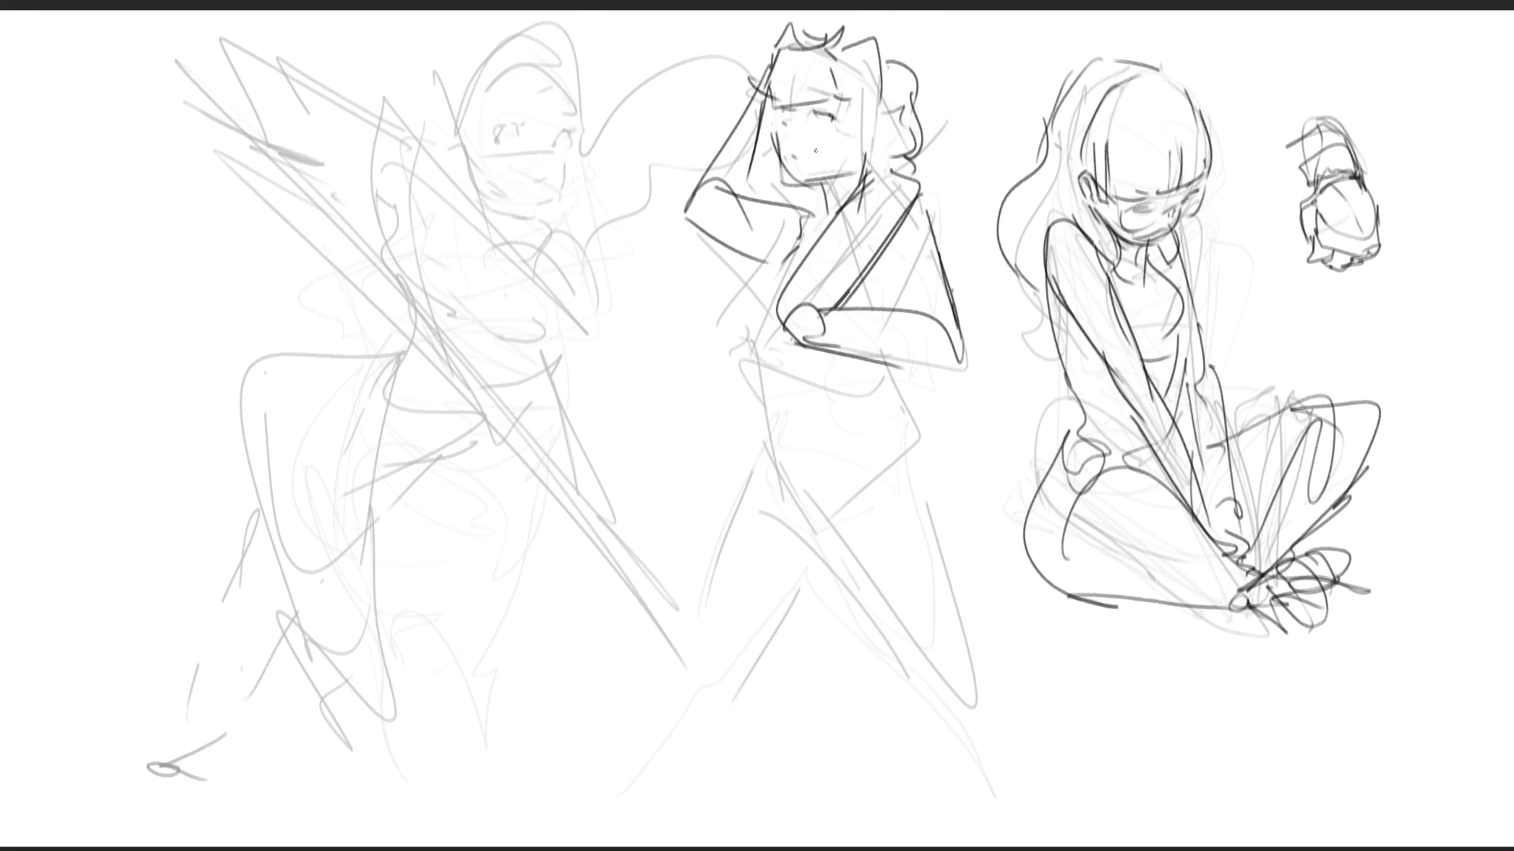
mouse_move(809, 96)
mouse_down()
mouse_move(826, 89)
mouse_move(868, 168)
mouse_move(758, 147)
mouse_move(757, 160)
mouse_move(809, 185)
mouse_move(793, 197)
mouse_up()
drag(797, 190, 809, 205)
mouse_move(819, 182)
mouse_down()
mouse_move(834, 203)
mouse_move(820, 227)
mouse_up()
mouse_move(919, 149)
mouse_down()
mouse_move(935, 167)
mouse_move(921, 197)
mouse_move(776, 273)
mouse_move(747, 334)
mouse_move(753, 369)
mouse_up()
- Draw the middle figure's chest curves, marks under the arm, and its waist outline
drag(866, 280, 862, 317)
mouse_move(806, 374)
mouse_down()
mouse_move(828, 371)
mouse_move(823, 337)
mouse_up()
drag(928, 197, 935, 321)
drag(884, 249, 905, 304)
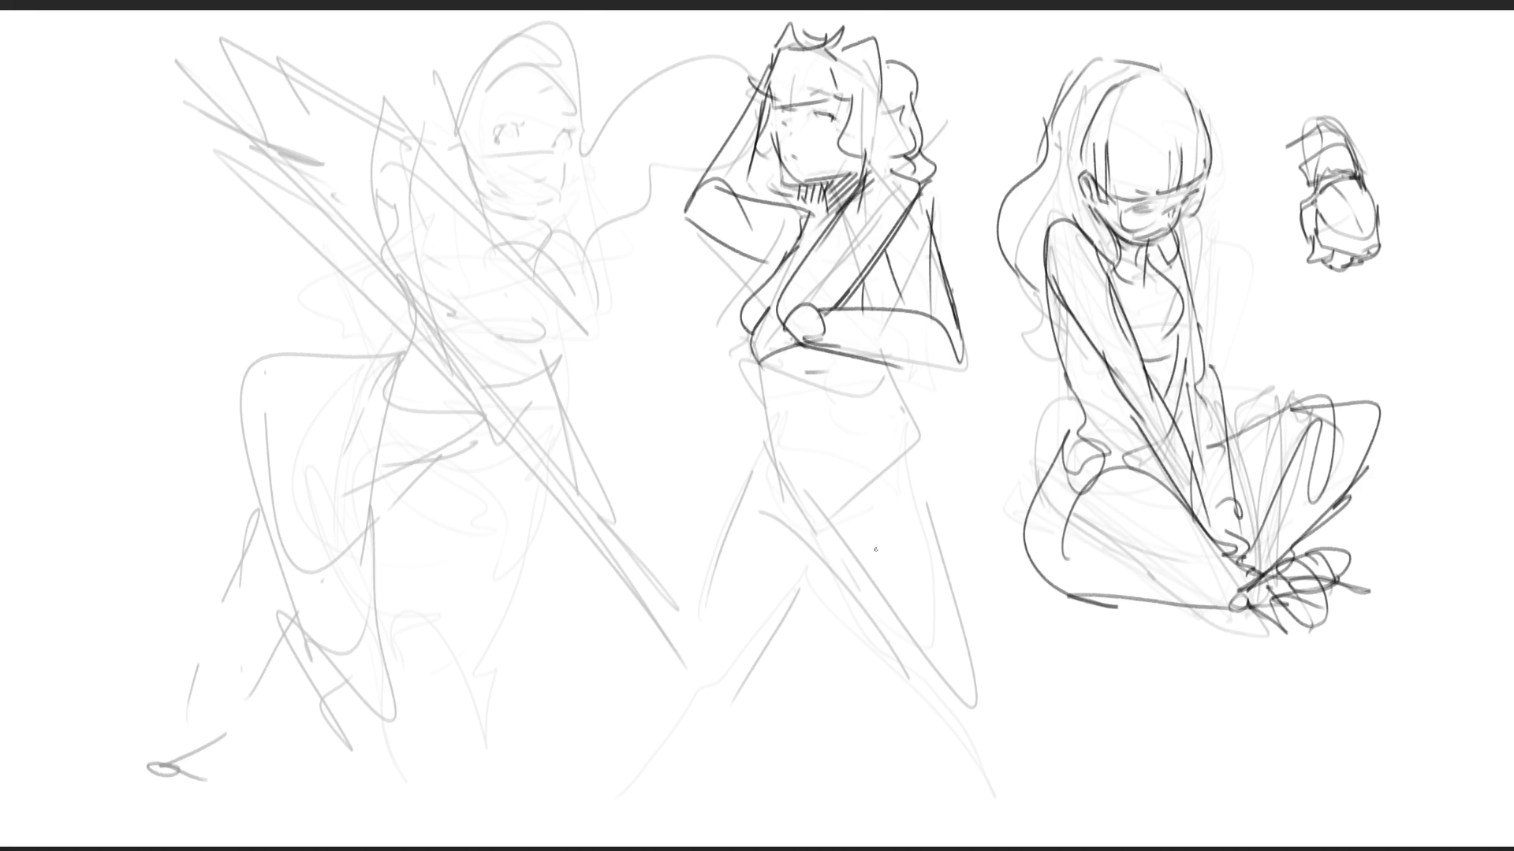
drag(763, 355, 783, 464)
drag(788, 382, 809, 451)
drag(820, 347, 832, 406)
mouse_move(872, 349)
mouse_down()
mouse_move(891, 434)
mouse_move(840, 517)
mouse_up()
- Outline the middle figure's lower torso, hip, thigh and lower leg
mouse_move(764, 423)
mouse_down()
mouse_move(780, 508)
mouse_move(883, 554)
mouse_up()
mouse_move(913, 430)
mouse_down()
mouse_move(906, 457)
mouse_move(948, 512)
mouse_move(899, 576)
mouse_up()
drag(815, 554, 904, 577)
mouse_move(920, 435)
mouse_down()
mouse_move(971, 570)
mouse_move(869, 588)
mouse_move(982, 716)
mouse_up()
mouse_move(978, 551)
mouse_down()
mouse_move(954, 749)
mouse_move(921, 737)
mouse_up()
- Draw and touch up the middle figure's lower left leg
mouse_move(774, 451)
mouse_down()
mouse_move(725, 706)
mouse_move(859, 608)
mouse_up()
drag(805, 660, 855, 619)
drag(753, 490, 744, 595)
mouse_move(744, 595)
mouse_down()
mouse_move(708, 743)
mouse_move(769, 724)
mouse_up()
mouse_move(761, 733)
mouse_down()
mouse_move(834, 631)
mouse_move(821, 641)
mouse_up()
- Ink and hatch the middle figure's shoulder and upper arm, and add a ground line under the right figure
drag(813, 200, 723, 335)
drag(724, 335, 737, 390)
mouse_move(742, 312)
mouse_down()
mouse_move(749, 411)
mouse_move(736, 410)
mouse_up()
drag(791, 227, 716, 313)
drag(814, 202, 758, 259)
drag(739, 277, 727, 410)
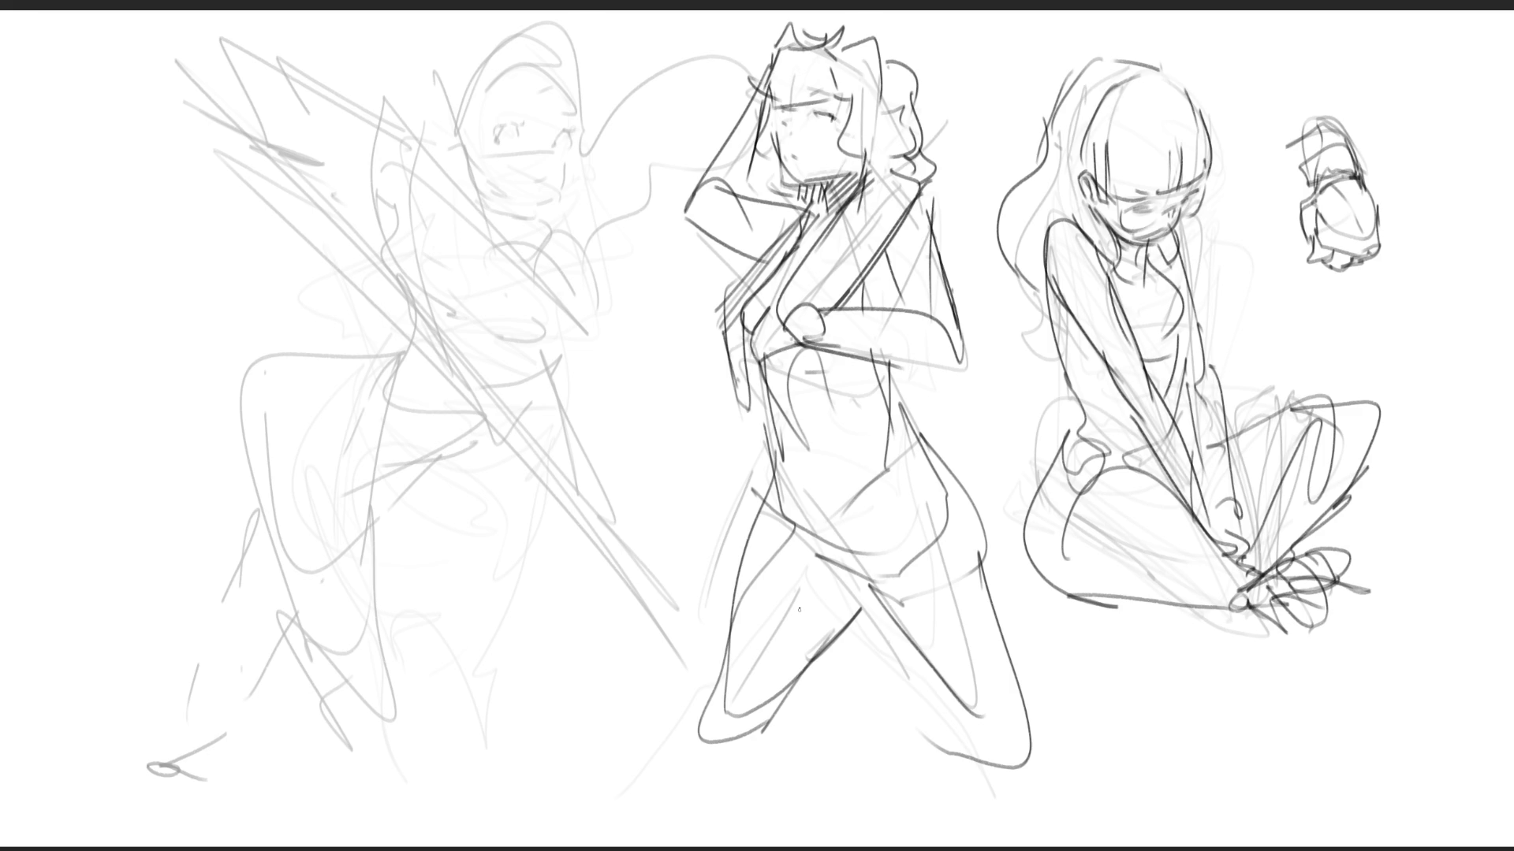
mouse_move(990, 603)
mouse_down()
mouse_move(1211, 605)
mouse_move(1429, 561)
mouse_up()
drag(1335, 559, 1356, 573)
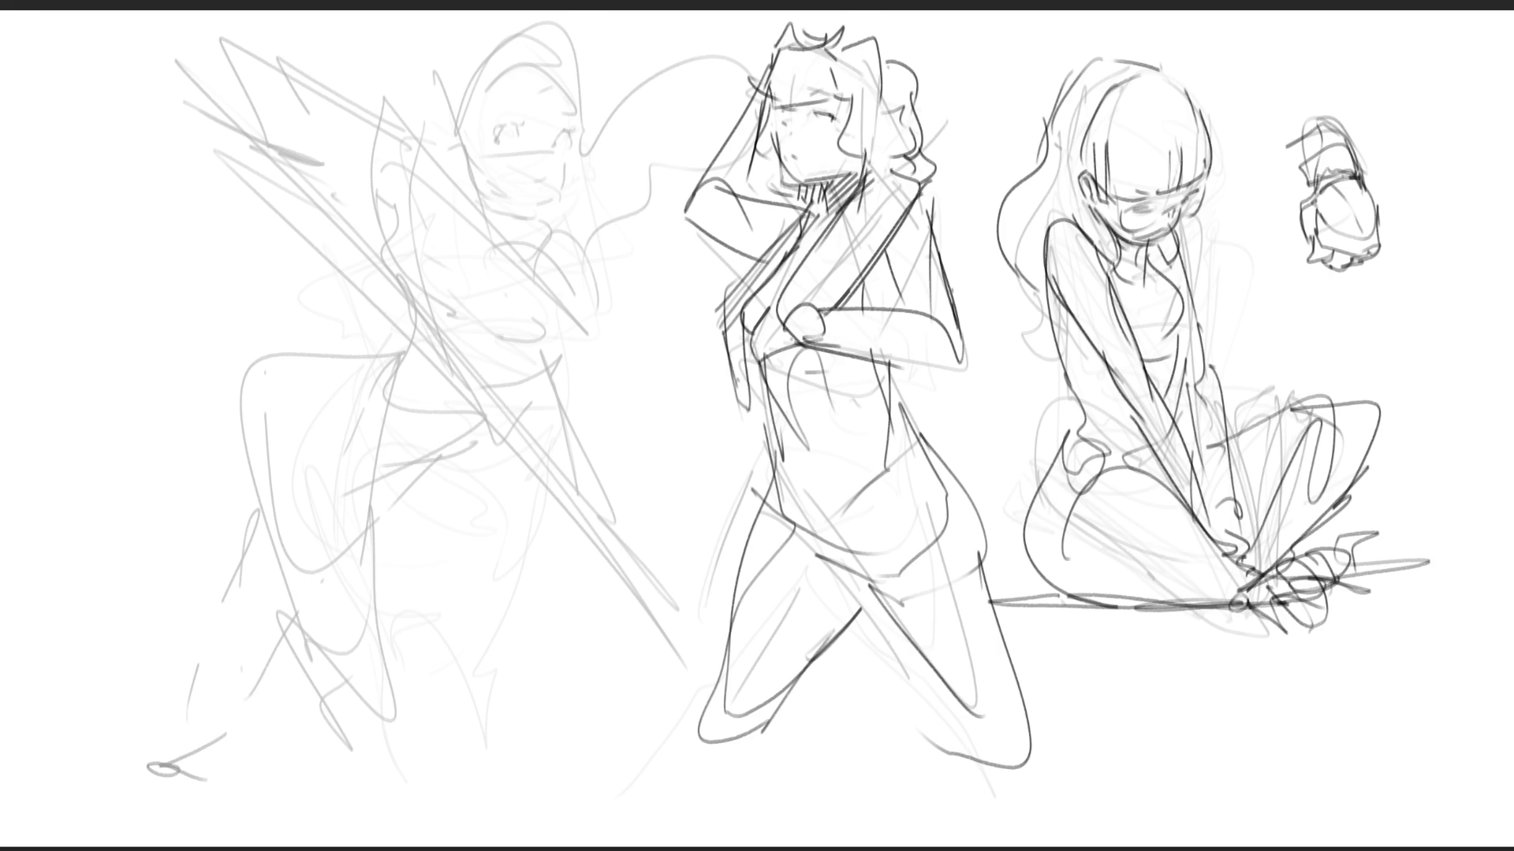
- Ink the left figure's eye, jaw line, nose, lips and eyebrow
drag(502, 122, 497, 143)
mouse_move(513, 118)
mouse_down()
mouse_move(516, 135)
mouse_move(501, 132)
mouse_up()
drag(505, 120, 497, 131)
drag(558, 89, 563, 122)
drag(562, 155, 537, 206)
mouse_move(567, 131)
mouse_down()
mouse_move(586, 168)
mouse_move(578, 139)
mouse_up()
mouse_move(503, 79)
mouse_down()
mouse_move(560, 107)
mouse_move(590, 88)
mouse_up()
- Draw the left figure's head top, hair curls and hair down its left side
drag(579, 96, 597, 114)
mouse_move(486, 56)
mouse_down()
mouse_move(495, 158)
mouse_move(483, 167)
mouse_up()
mouse_move(470, 106)
mouse_down()
mouse_move(449, 178)
mouse_move(447, 113)
mouse_up()
drag(477, 41, 410, 159)
drag(453, 164, 433, 190)
- Draw a large hair lobe beside the left figure's head, extend the jaw, and undo stray neck strokes
mouse_move(589, 97)
mouse_down()
mouse_move(658, 68)
mouse_move(676, 183)
mouse_move(653, 171)
mouse_up()
drag(581, 237, 617, 228)
drag(667, 156, 662, 189)
drag(617, 230, 640, 217)
drag(653, 186, 674, 203)
mouse_move(558, 186)
mouse_down()
mouse_move(520, 204)
mouse_move(515, 231)
mouse_up()
mouse_move(491, 182)
mouse_down()
mouse_move(473, 228)
mouse_move(538, 170)
mouse_move(553, 177)
mouse_up()
key(ctrl+z)
key(ctrl+z)
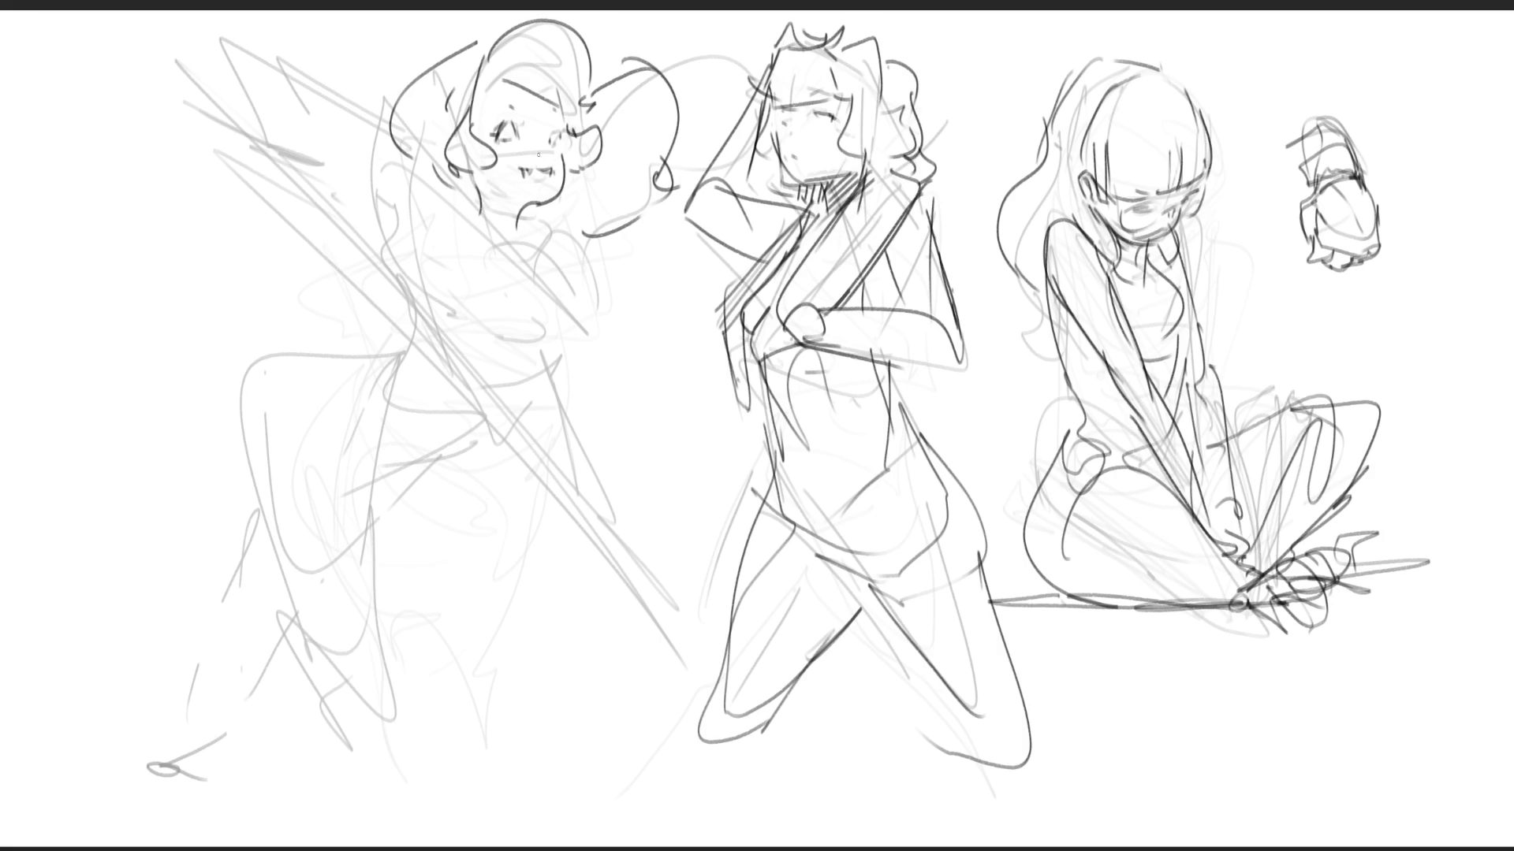
- Draw the left figure's face stroke, chin, neck, face contour and shoulder in dark lines
drag(516, 149, 539, 154)
mouse_move(483, 198)
mouse_down()
mouse_move(458, 221)
mouse_move(514, 255)
mouse_move(531, 245)
mouse_move(534, 228)
mouse_move(415, 188)
mouse_up()
drag(404, 209, 434, 293)
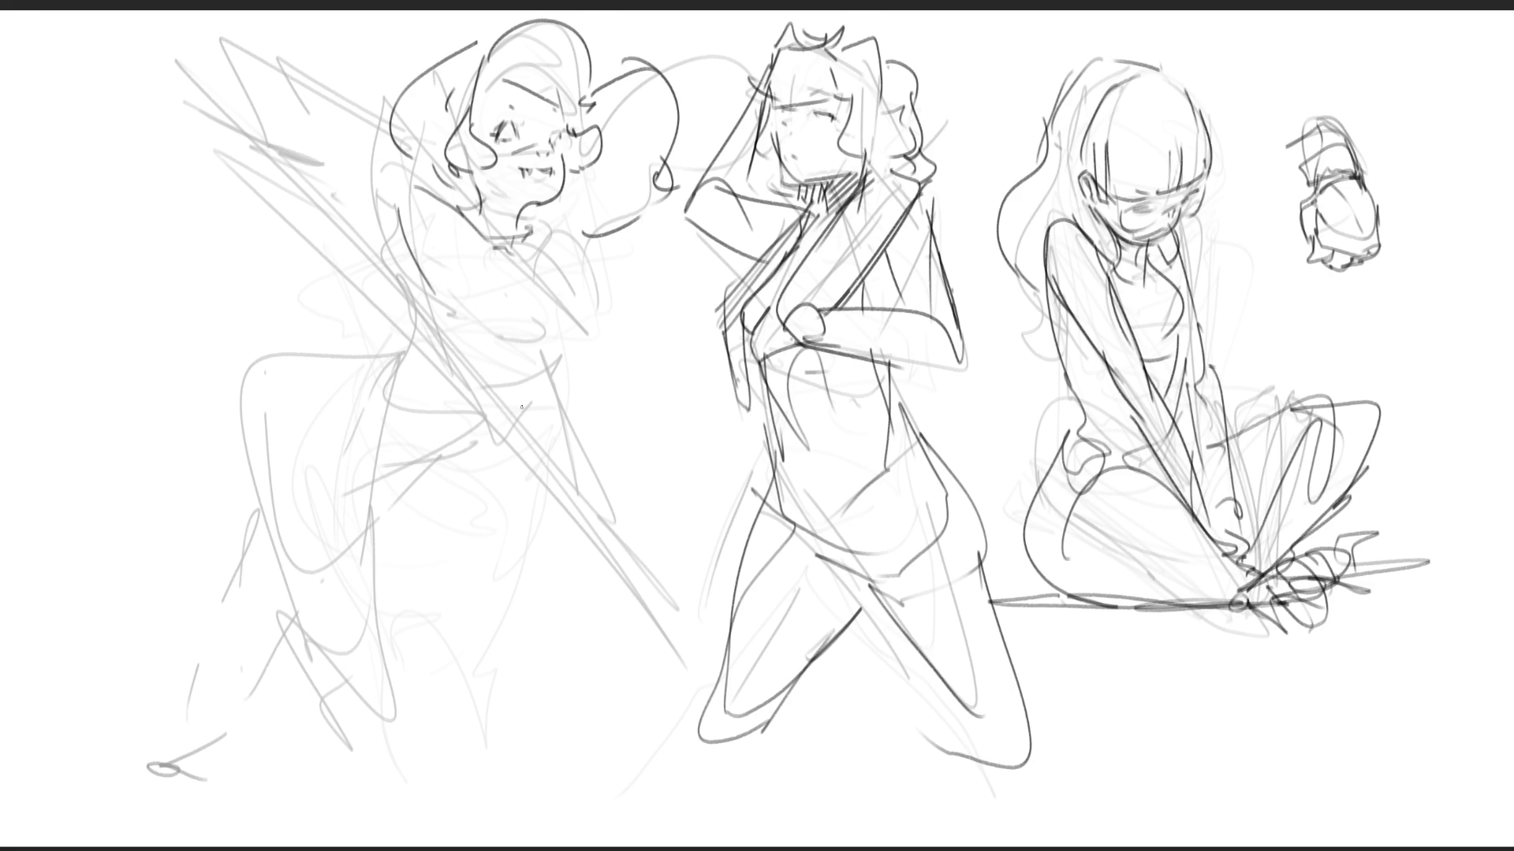
mouse_move(526, 238)
mouse_down()
mouse_move(558, 265)
mouse_move(534, 284)
mouse_up()
drag(544, 268, 558, 303)
- Shape the left figure's chest with several dark pencil lines
drag(455, 294, 449, 317)
mouse_move(481, 356)
mouse_down()
mouse_move(518, 367)
mouse_move(596, 332)
mouse_up()
mouse_move(568, 278)
mouse_down()
mouse_move(596, 316)
mouse_move(571, 384)
mouse_up()
drag(556, 309, 530, 384)
drag(508, 377, 547, 410)
drag(546, 328, 556, 383)
mouse_move(556, 364)
mouse_down()
mouse_move(575, 329)
mouse_move(587, 355)
mouse_up()
- Draw the left figure's torso lines, waist and outer hip contour
mouse_move(430, 298)
mouse_down()
mouse_move(422, 336)
mouse_move(473, 438)
mouse_move(536, 390)
mouse_up()
drag(464, 447, 385, 481)
mouse_move(383, 386)
mouse_down()
mouse_move(393, 363)
mouse_move(425, 471)
mouse_move(448, 456)
mouse_up()
mouse_move(379, 482)
mouse_down()
mouse_move(428, 467)
mouse_move(371, 465)
mouse_up()
drag(371, 355, 188, 564)
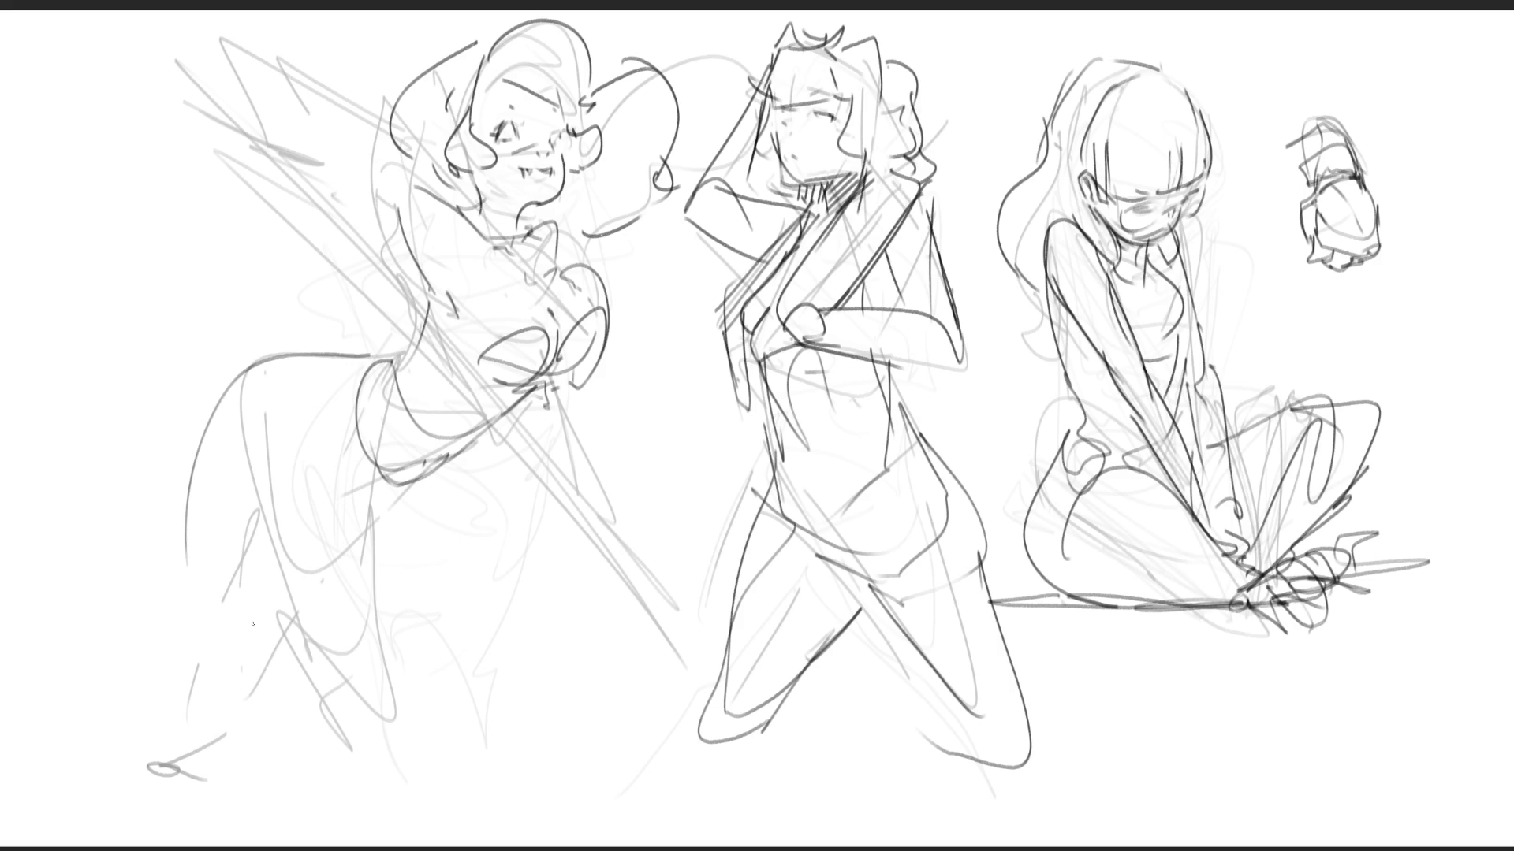
- Draw the left figure's long leg contours, undoing and redrawing one bad curve
drag(418, 479, 258, 692)
mouse_move(219, 446)
mouse_down()
mouse_move(206, 484)
mouse_move(288, 785)
mouse_up()
drag(309, 616, 370, 798)
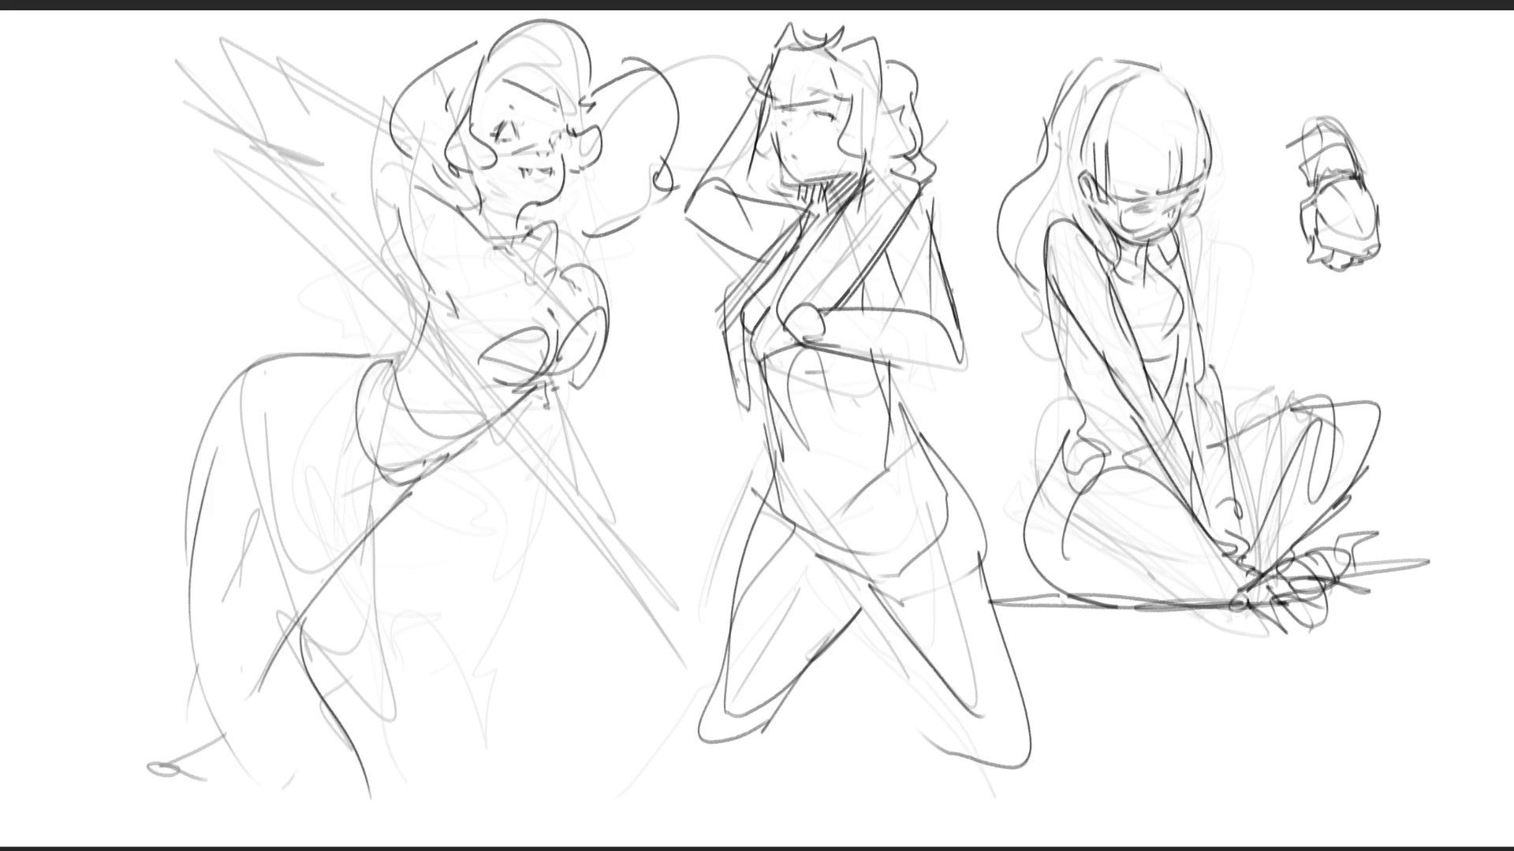
key(ctrl+z)
mouse_move(364, 550)
mouse_down()
mouse_move(310, 601)
mouse_move(278, 812)
mouse_up()
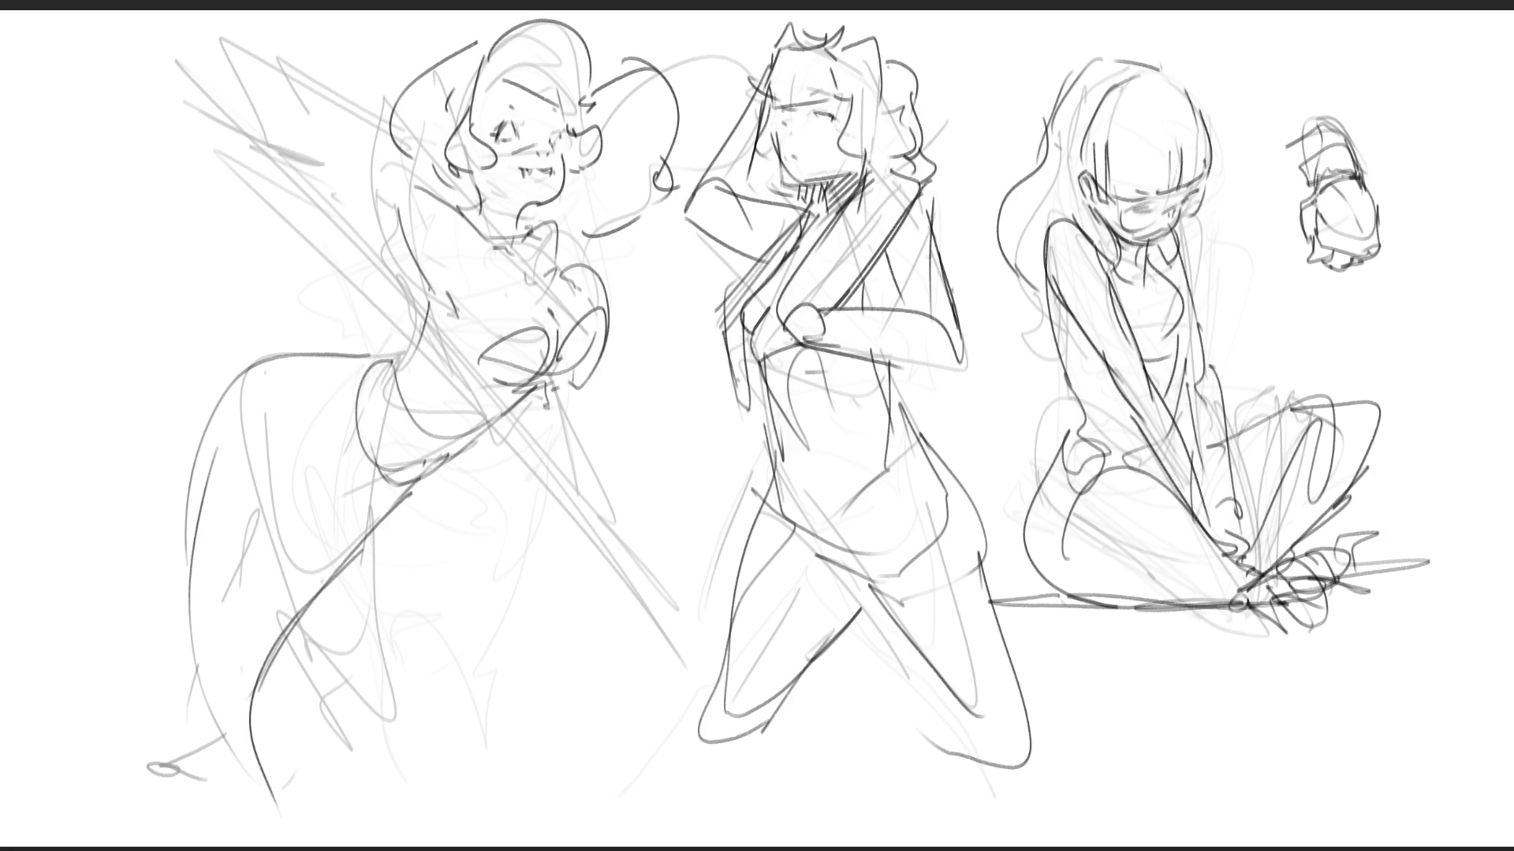
- Add the left figure's hanging arm from shoulder through forearm to hand
mouse_move(413, 200)
mouse_down()
mouse_move(353, 158)
mouse_move(426, 212)
mouse_up()
drag(316, 211, 421, 311)
drag(343, 187, 440, 335)
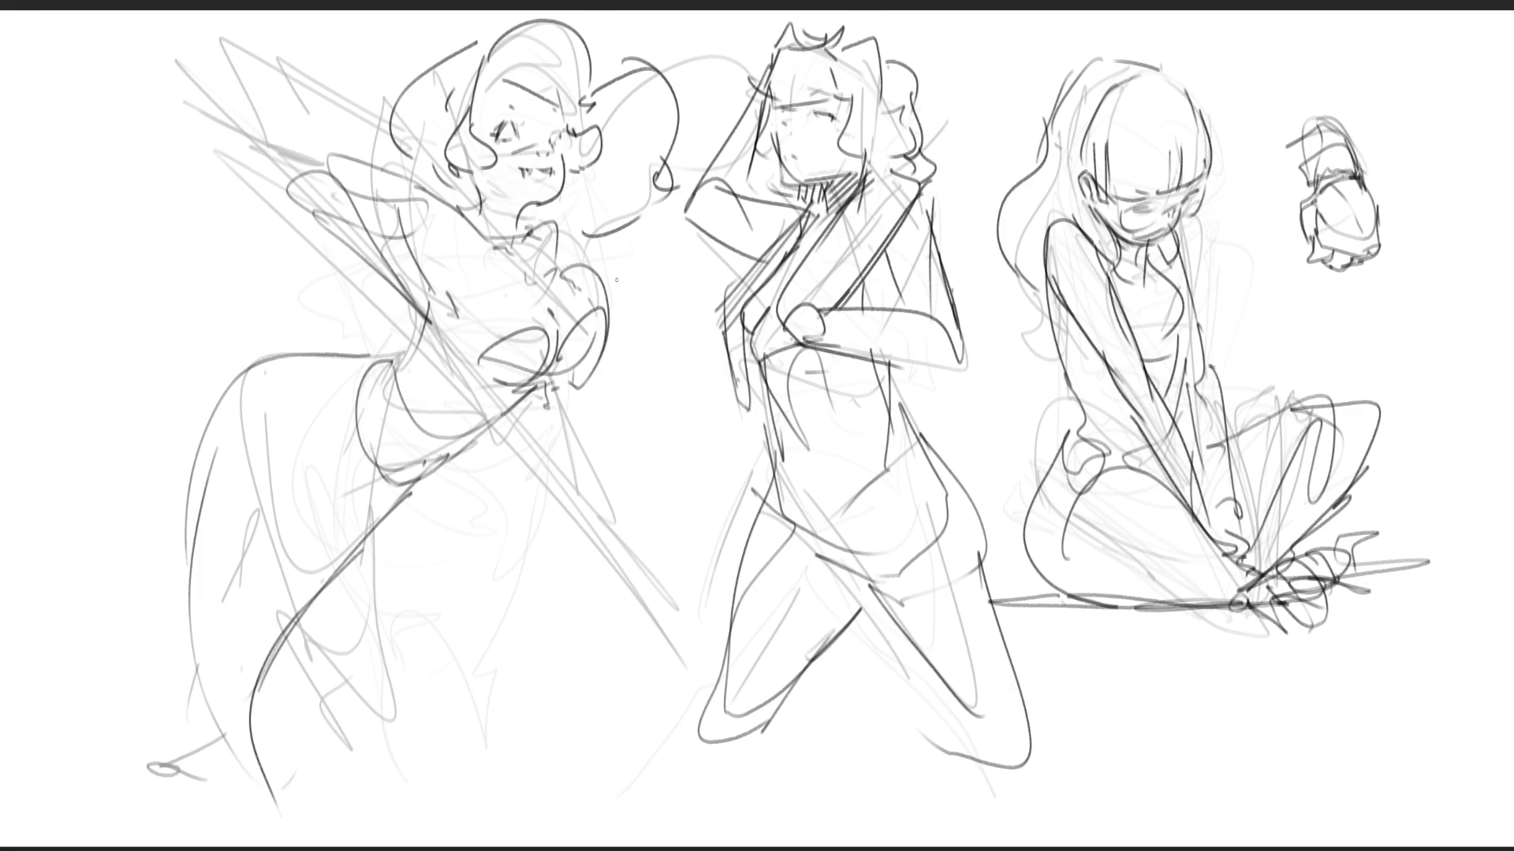
drag(560, 224, 554, 257)
mouse_move(608, 373)
mouse_down()
mouse_move(568, 392)
mouse_move(631, 550)
mouse_up()
mouse_move(562, 434)
mouse_down()
mouse_move(646, 592)
mouse_move(672, 584)
mouse_move(636, 670)
mouse_up()
drag(667, 599, 675, 655)
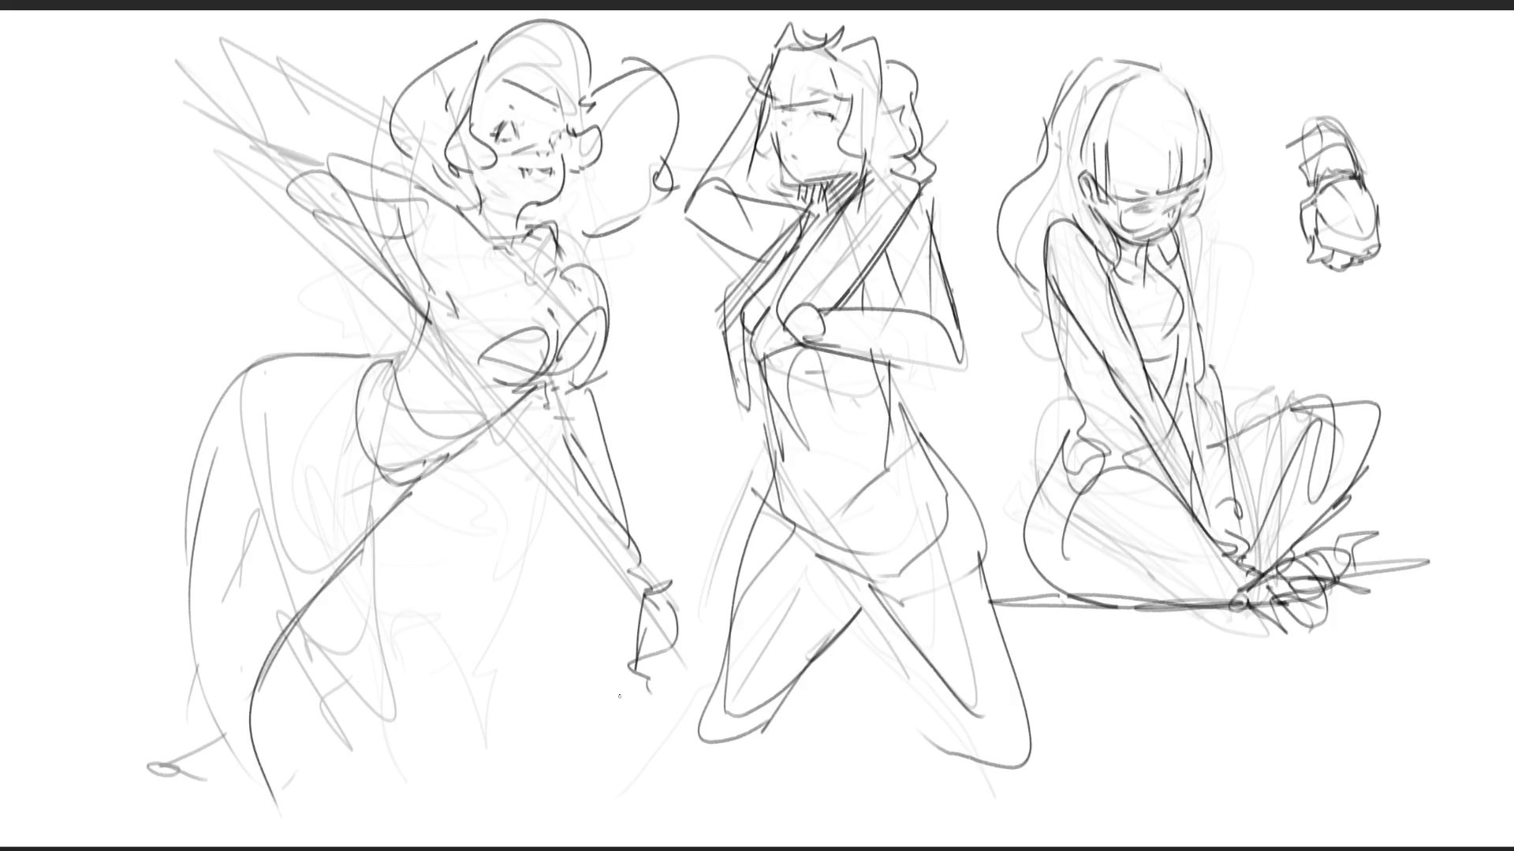
- Mirror the canvas, fade the right and middle figures' linework, and redraw the right figure's head top
key(m)
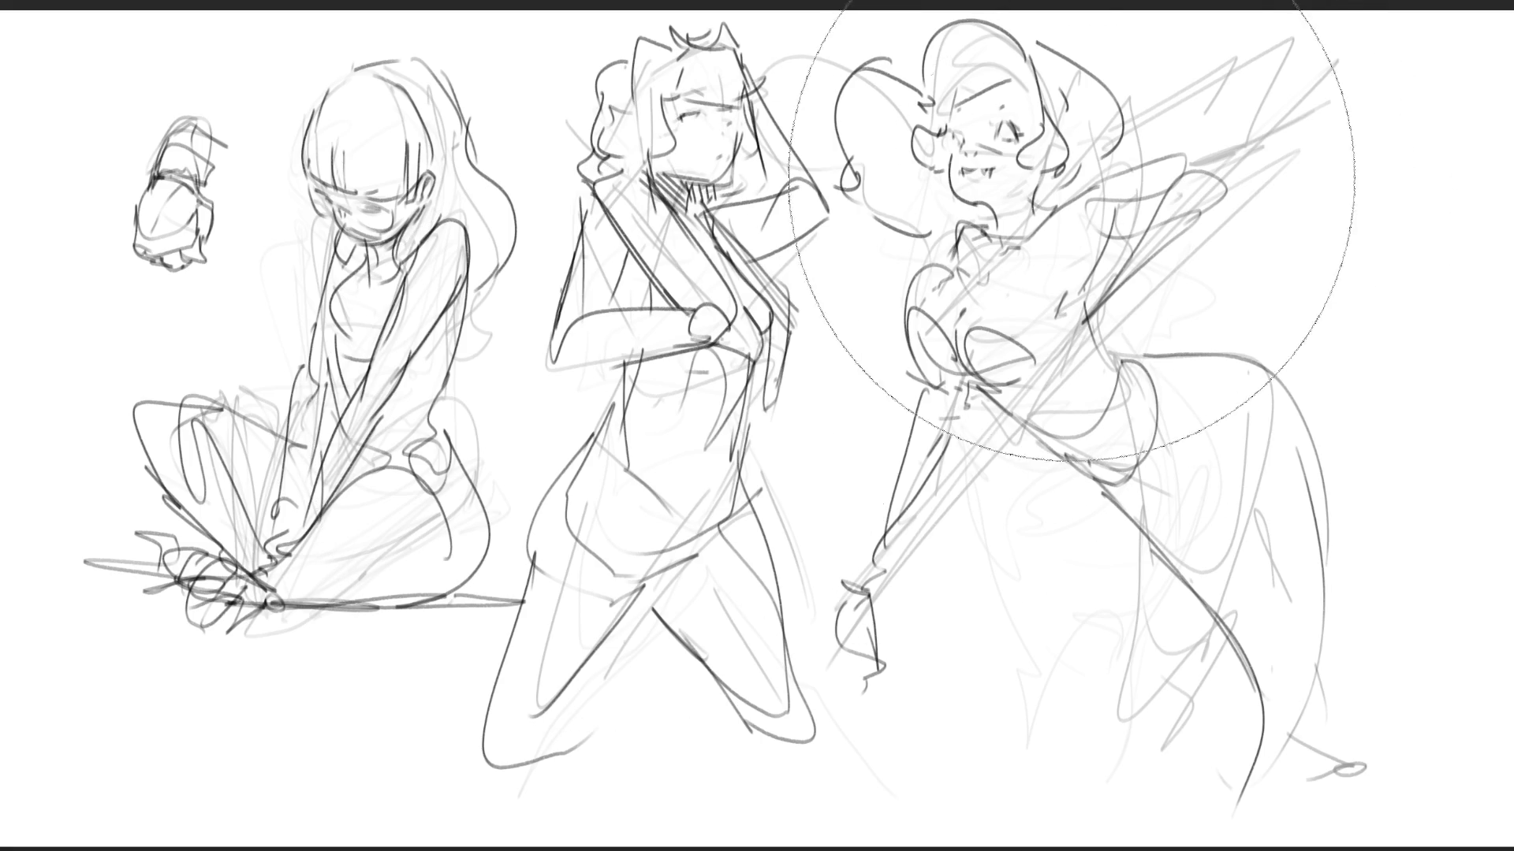
drag(980, 169, 1104, 631)
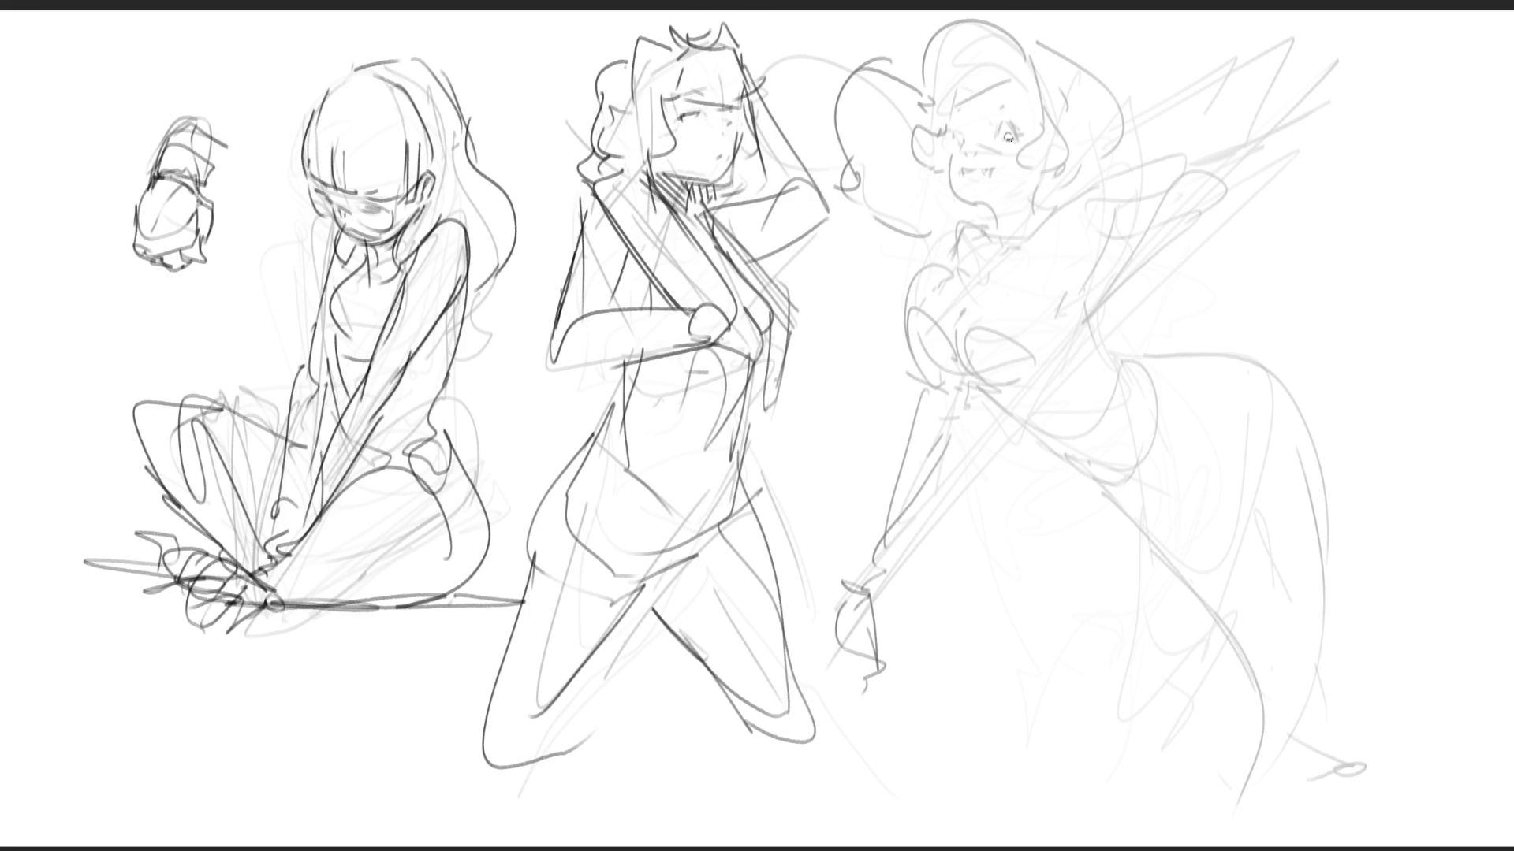
drag(1003, 122, 1015, 133)
drag(1017, 79, 938, 117)
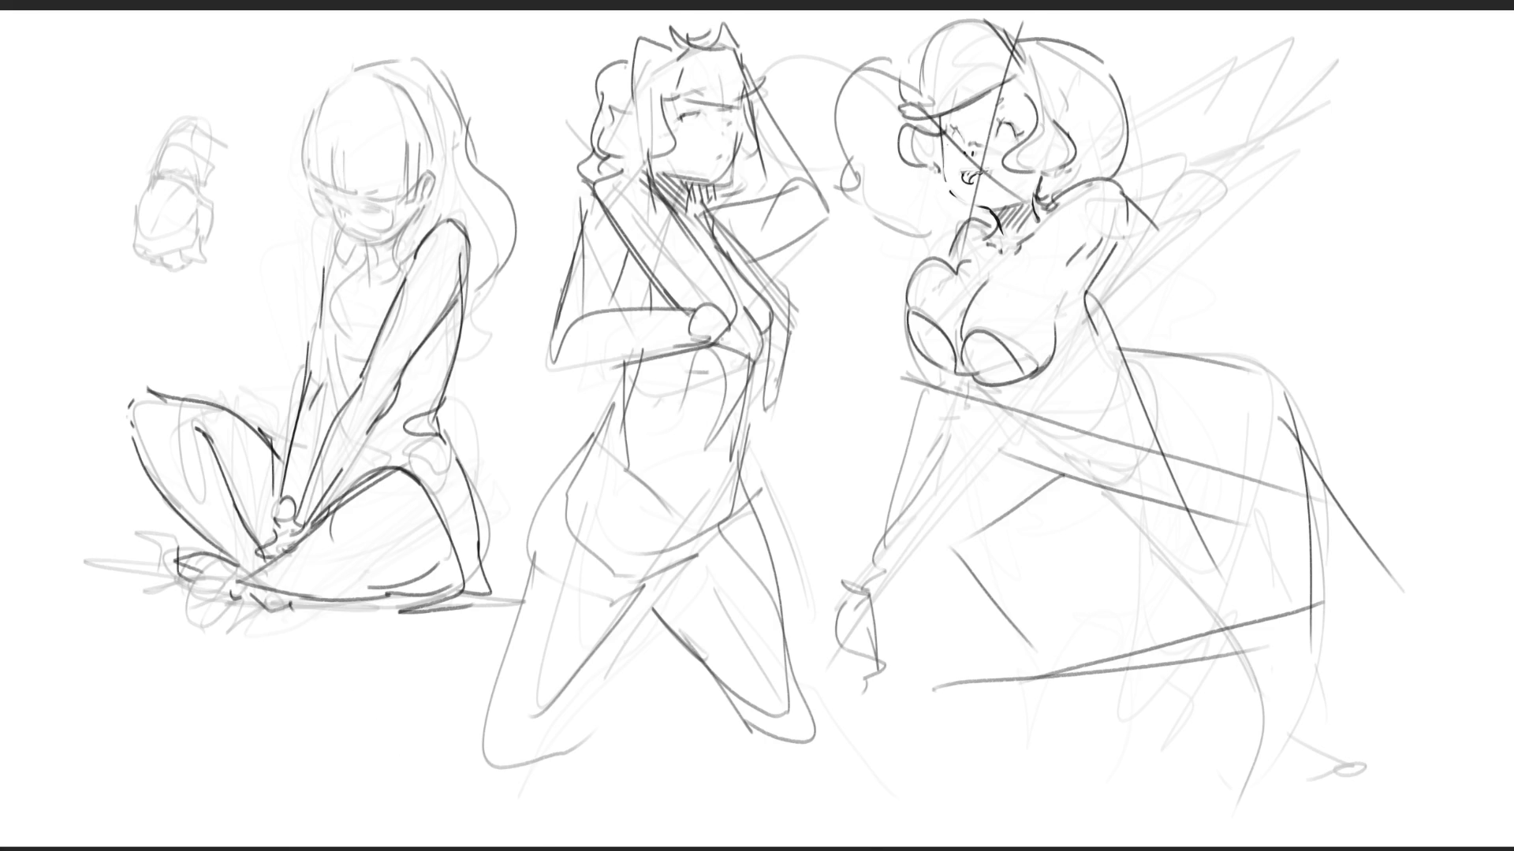
mouse_move(650, 357)
mouse_down()
mouse_move(693, 135)
mouse_move(659, 84)
mouse_move(676, 84)
mouse_move(686, 197)
mouse_up()
mouse_move(753, 751)
mouse_down()
mouse_move(649, 338)
mouse_move(726, 820)
mouse_move(777, 821)
mouse_up()
- With the pencil brush, draw the middle figure's torso lines and right hip
key(b)
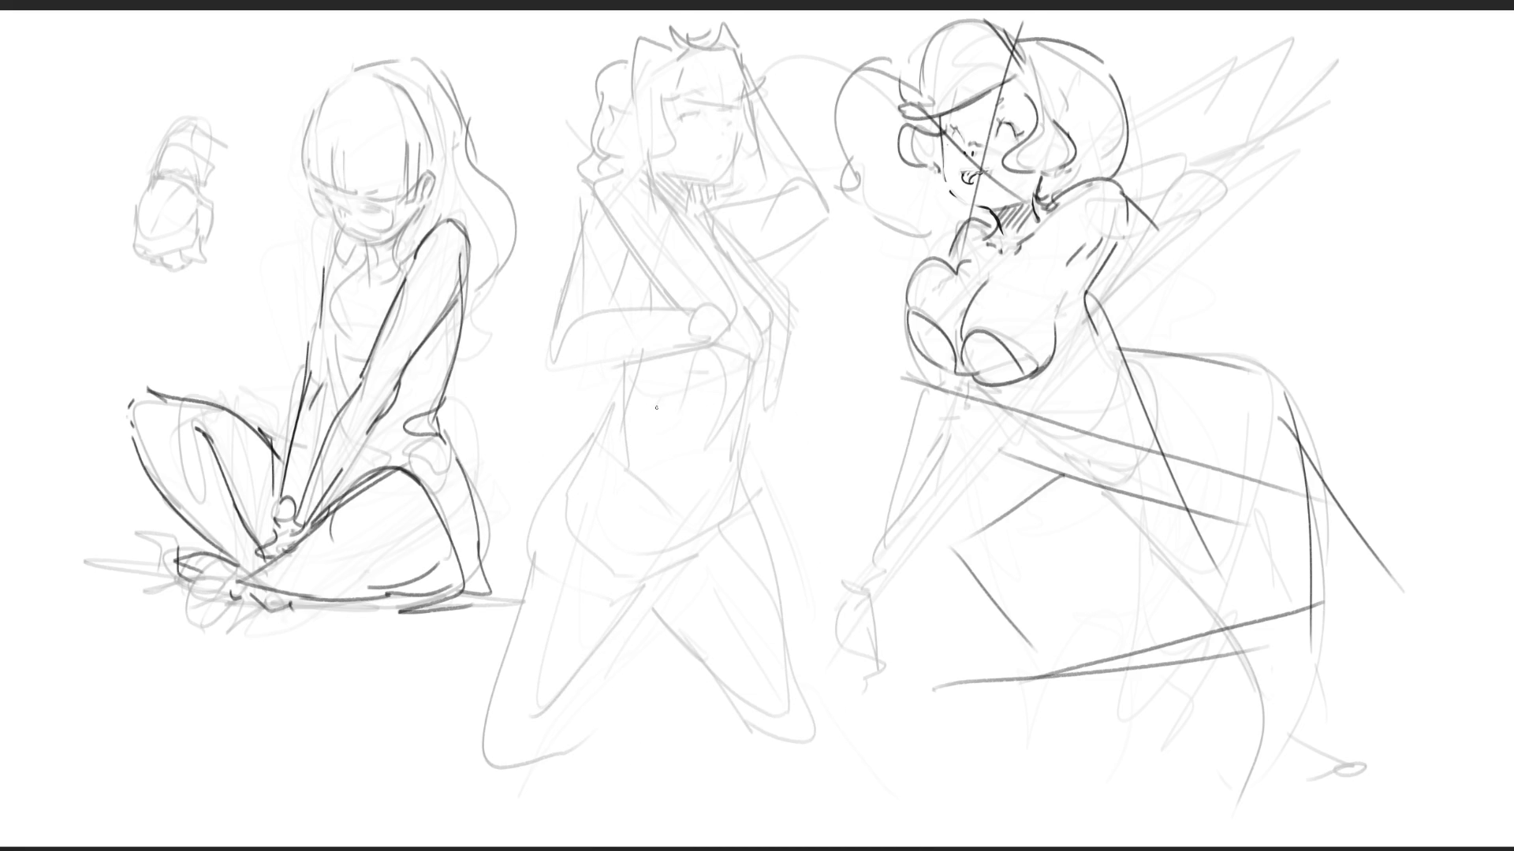
mouse_move(627, 380)
mouse_down()
mouse_move(590, 446)
mouse_move(631, 394)
mouse_move(702, 413)
mouse_up()
drag(745, 372, 715, 426)
drag(755, 368, 738, 462)
mouse_move(749, 426)
mouse_down()
mouse_move(698, 509)
mouse_move(738, 483)
mouse_move(723, 510)
mouse_move(668, 560)
mouse_up()
mouse_move(604, 465)
mouse_down()
mouse_move(648, 508)
mouse_move(660, 619)
mouse_move(700, 616)
mouse_up()
- Draw the middle figure's crotch, thighs and left knee, redoing one short thigh stroke
drag(659, 616, 692, 635)
drag(748, 486, 785, 757)
drag(662, 621, 670, 636)
drag(680, 659, 730, 738)
drag(648, 558, 582, 712)
key(ctrl+z)
mouse_move(669, 580)
mouse_down()
mouse_move(693, 617)
mouse_move(706, 704)
mouse_up()
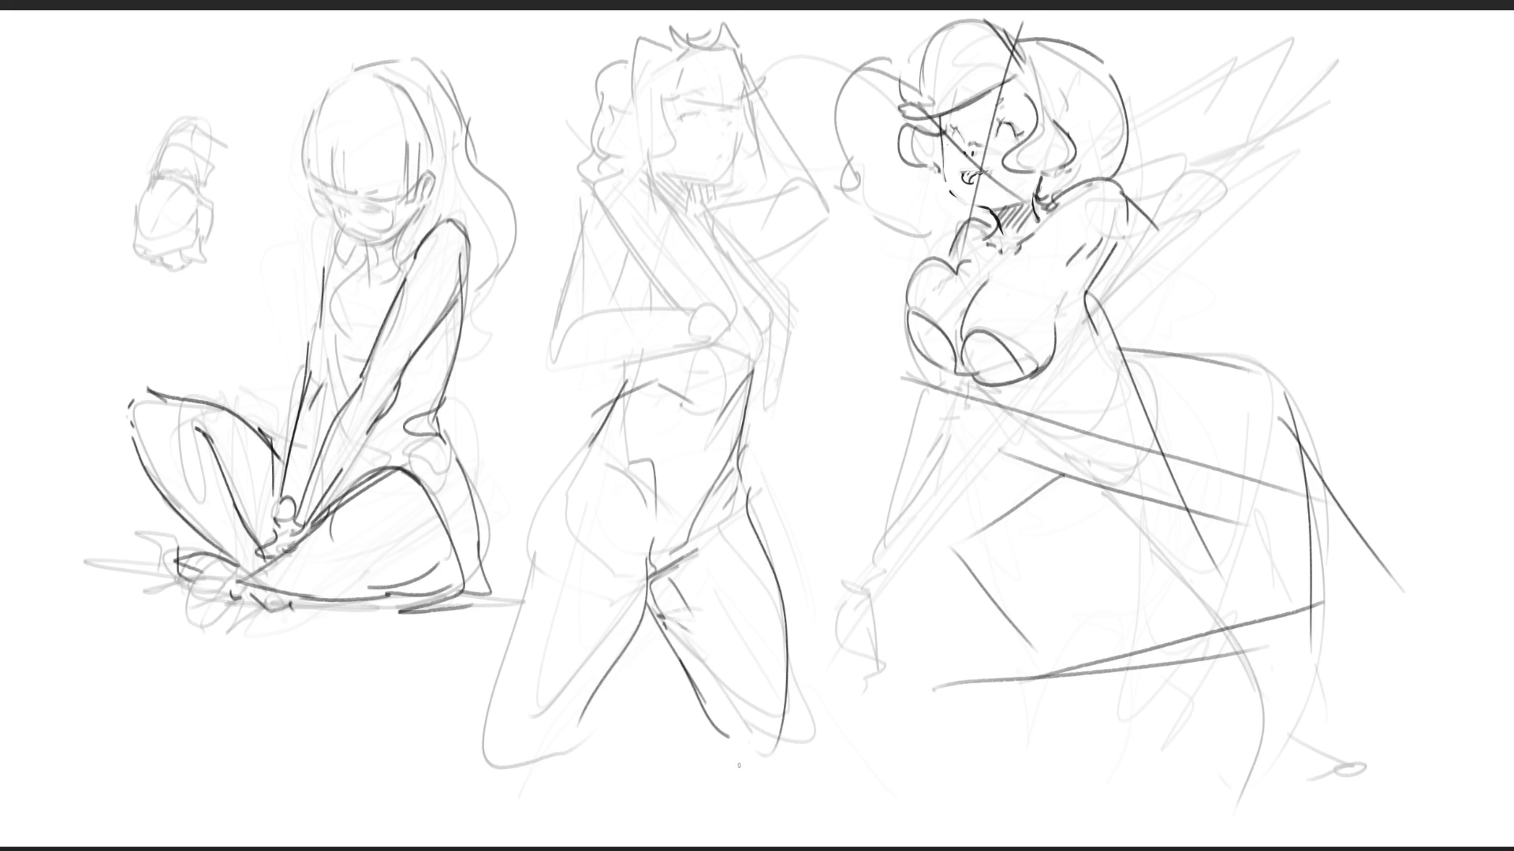
drag(650, 549, 598, 695)
mouse_move(596, 433)
mouse_down()
mouse_move(540, 490)
mouse_move(487, 713)
mouse_move(606, 689)
mouse_up()
drag(569, 739, 619, 670)
- Draw the middle figure's torso sides and hatch its upper torso
drag(625, 404, 590, 456)
drag(634, 410, 642, 456)
drag(731, 392, 715, 424)
drag(649, 387, 707, 358)
drag(762, 325, 746, 372)
drag(656, 359, 706, 343)
- Draw the middle figure's breast and chest curve from the neck
drag(719, 235, 777, 342)
drag(671, 330, 771, 323)
mouse_move(640, 314)
mouse_down()
mouse_move(705, 253)
mouse_move(690, 252)
mouse_up()
mouse_move(721, 225)
mouse_down()
mouse_move(703, 238)
mouse_move(736, 310)
mouse_up()
drag(655, 325, 713, 317)
mouse_move(689, 237)
mouse_down()
mouse_move(711, 224)
mouse_move(713, 245)
mouse_up()
- Draw the middle figure's neck and face lines and outline its hair bun
drag(696, 191, 691, 218)
drag(685, 189, 728, 180)
drag(734, 107, 732, 156)
drag(635, 57, 674, 25)
mouse_move(693, 22)
mouse_down()
mouse_move(731, 83)
mouse_move(700, 55)
mouse_up()
mouse_move(699, 17)
mouse_down()
mouse_move(616, 46)
mouse_move(571, 98)
mouse_up()
mouse_move(579, 77)
mouse_down()
mouse_move(574, 158)
mouse_move(591, 169)
mouse_up()
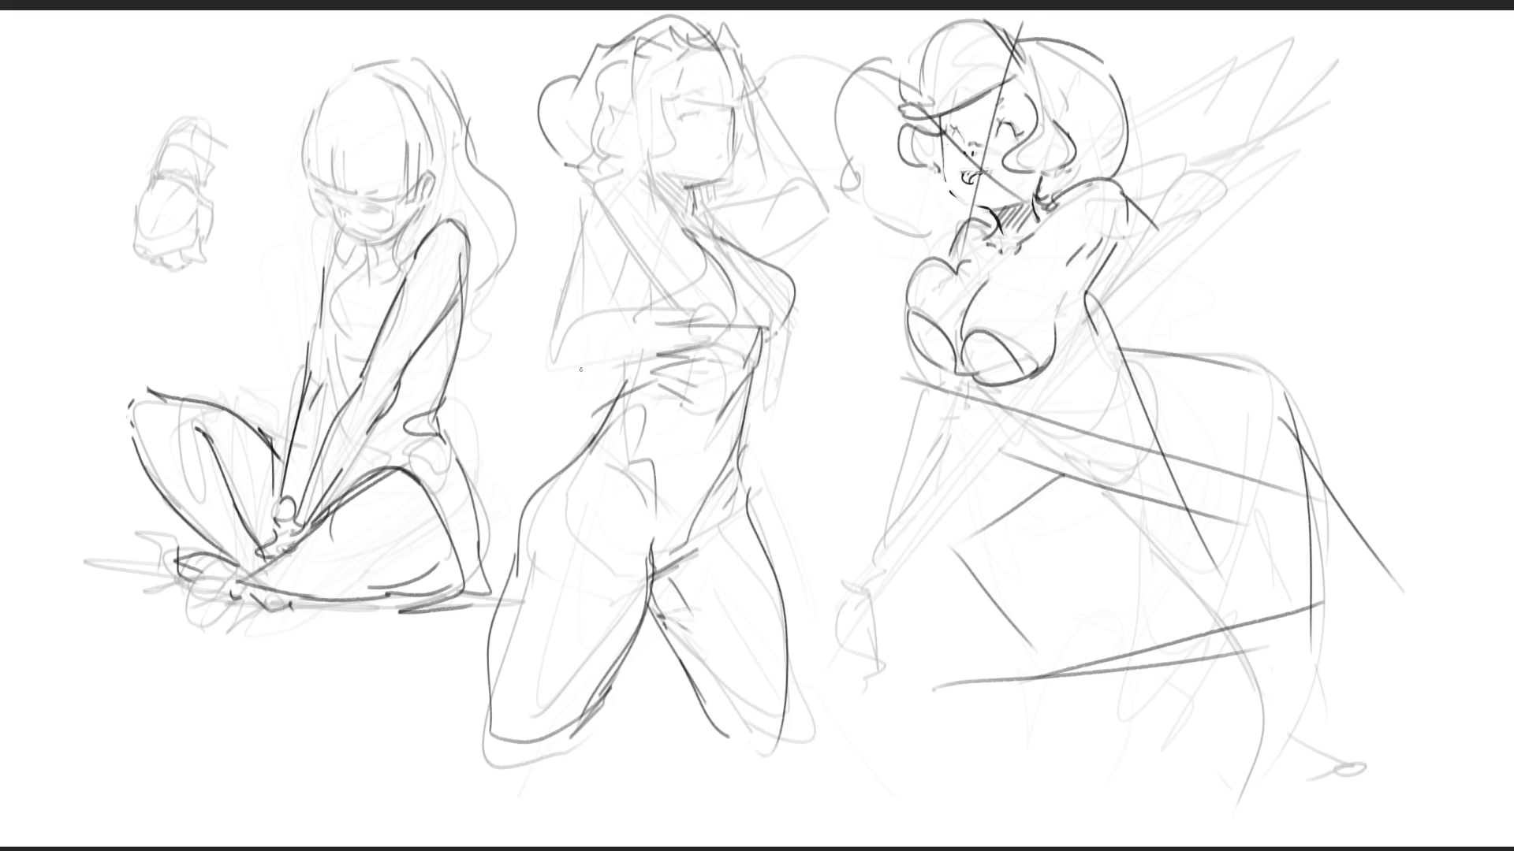
- Draw the middle figure's raised arm, shoulder, upper arm, elbow and forearm
mouse_move(587, 202)
mouse_down()
mouse_move(621, 175)
mouse_move(659, 227)
mouse_move(542, 333)
mouse_up()
mouse_move(640, 221)
mouse_down()
mouse_move(605, 298)
mouse_move(647, 194)
mouse_up()
mouse_move(635, 190)
mouse_down()
mouse_move(683, 224)
mouse_move(661, 257)
mouse_move(695, 195)
mouse_up()
drag(694, 193, 714, 230)
mouse_move(702, 229)
mouse_down()
mouse_move(812, 231)
mouse_move(834, 183)
mouse_move(828, 213)
mouse_up()
drag(828, 214, 777, 240)
mouse_move(735, 103)
mouse_down()
mouse_move(796, 170)
mouse_move(853, 169)
mouse_up()
mouse_move(838, 168)
mouse_down()
mouse_move(854, 212)
mouse_move(726, 205)
mouse_move(816, 183)
mouse_move(781, 226)
mouse_up()
drag(802, 209, 732, 246)
drag(843, 191, 778, 238)
- Refine the middle figure's chest and arm lines and add its eyes
drag(628, 261, 753, 355)
mouse_move(639, 337)
mouse_down()
mouse_move(631, 358)
mouse_move(613, 315)
mouse_move(670, 307)
mouse_up()
drag(529, 364, 668, 335)
mouse_move(670, 334)
mouse_down()
mouse_move(712, 309)
mouse_move(761, 355)
mouse_up()
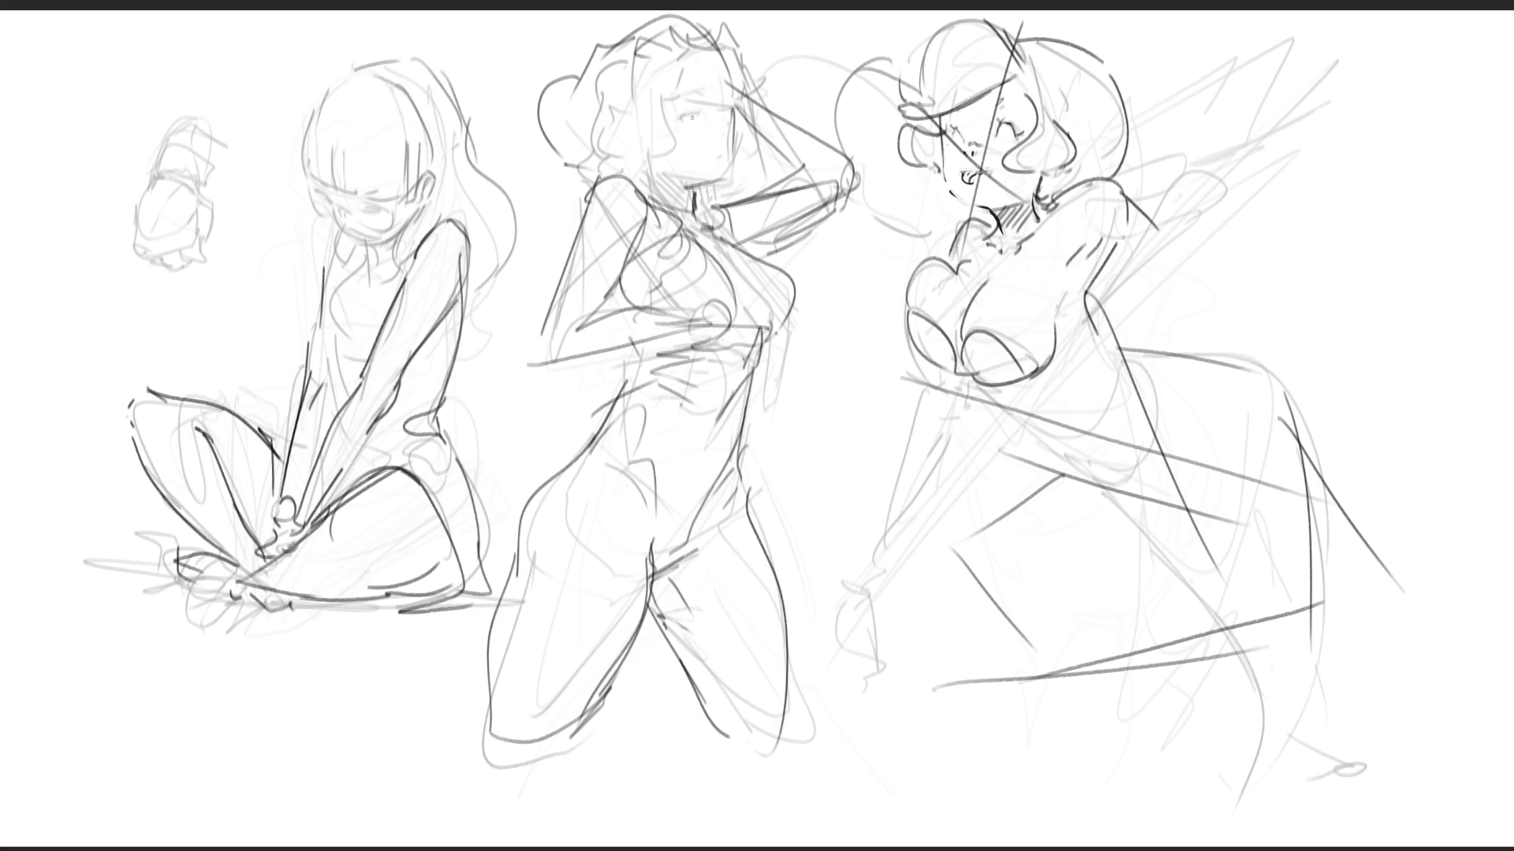
mouse_move(684, 104)
mouse_down()
mouse_move(684, 124)
mouse_move(722, 129)
mouse_up()
- Draw the seated figure's face, round glasses, nose, mouth and ear, undoing a stray line
mouse_move(306, 177)
mouse_down()
mouse_move(324, 197)
mouse_move(383, 164)
mouse_move(382, 201)
mouse_move(354, 192)
mouse_up()
mouse_move(376, 183)
mouse_down()
mouse_move(357, 188)
mouse_move(415, 174)
mouse_up()
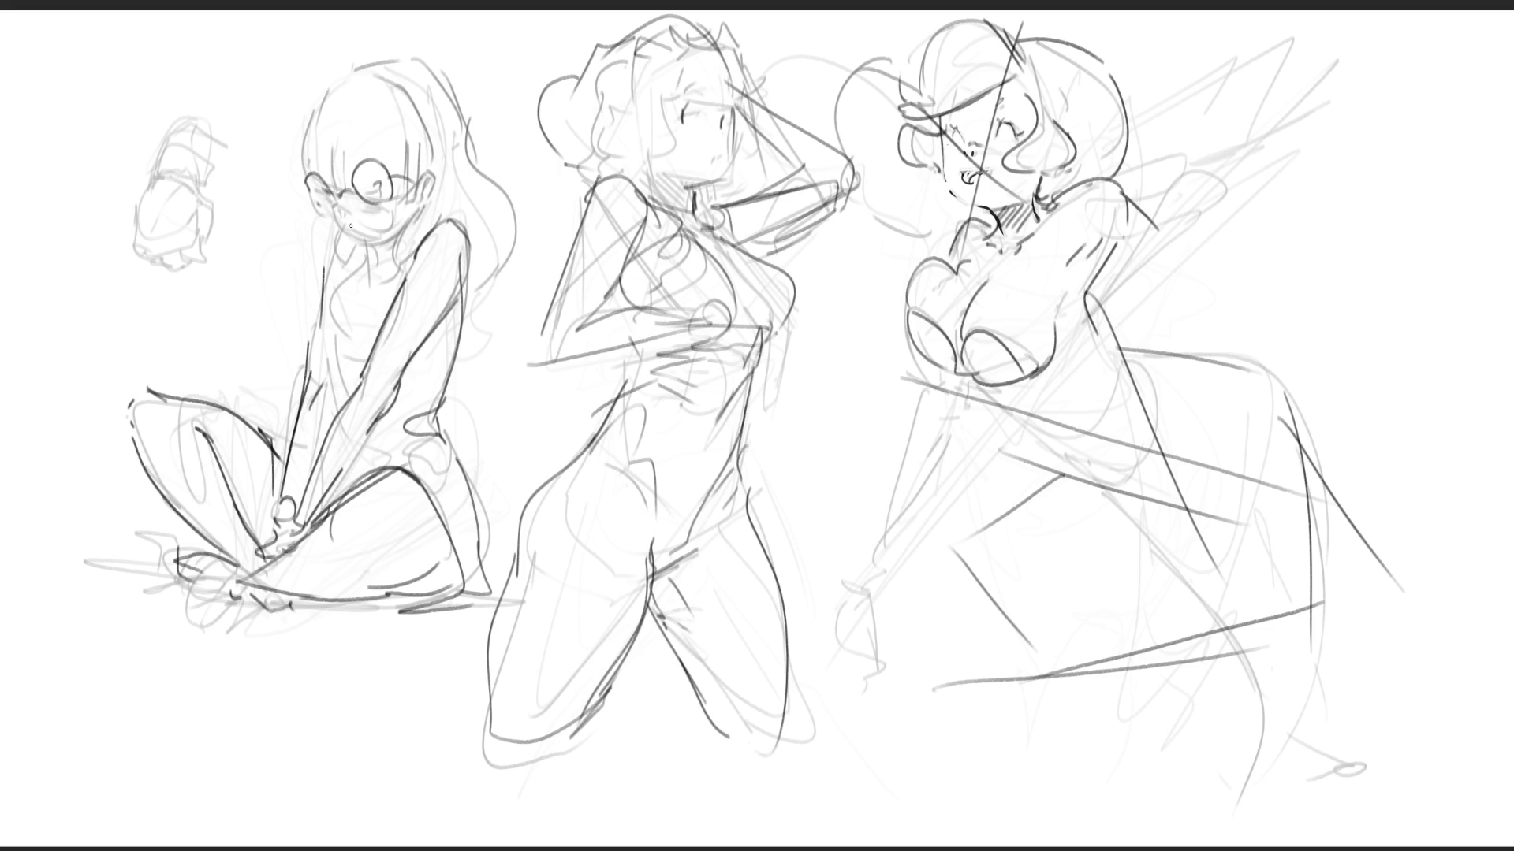
drag(349, 214, 347, 240)
drag(421, 149, 436, 189)
mouse_move(293, 152)
mouse_down()
mouse_move(293, 176)
mouse_move(416, 164)
mouse_up()
key(ctrl+z)
key(ctrl+z)
- Redraw the seated figure's glasses rim and darken its head and hair outline
drag(326, 175, 347, 183)
mouse_move(305, 119)
mouse_down()
mouse_move(289, 151)
mouse_move(302, 123)
mouse_up()
drag(290, 145, 307, 185)
drag(309, 158, 326, 178)
drag(358, 122, 357, 153)
drag(395, 119, 416, 166)
mouse_move(399, 79)
mouse_down()
mouse_move(426, 138)
mouse_move(416, 163)
mouse_up()
mouse_move(347, 80)
mouse_down()
mouse_move(326, 106)
mouse_move(417, 122)
mouse_move(439, 147)
mouse_up()
- Add the seated figure's wavy hair, curl, eyelid, neck and chest side
mouse_move(390, 63)
mouse_down()
mouse_move(415, 56)
mouse_move(517, 228)
mouse_move(482, 260)
mouse_up()
drag(325, 224, 312, 258)
mouse_move(408, 223)
mouse_down()
mouse_move(386, 267)
mouse_move(360, 251)
mouse_up()
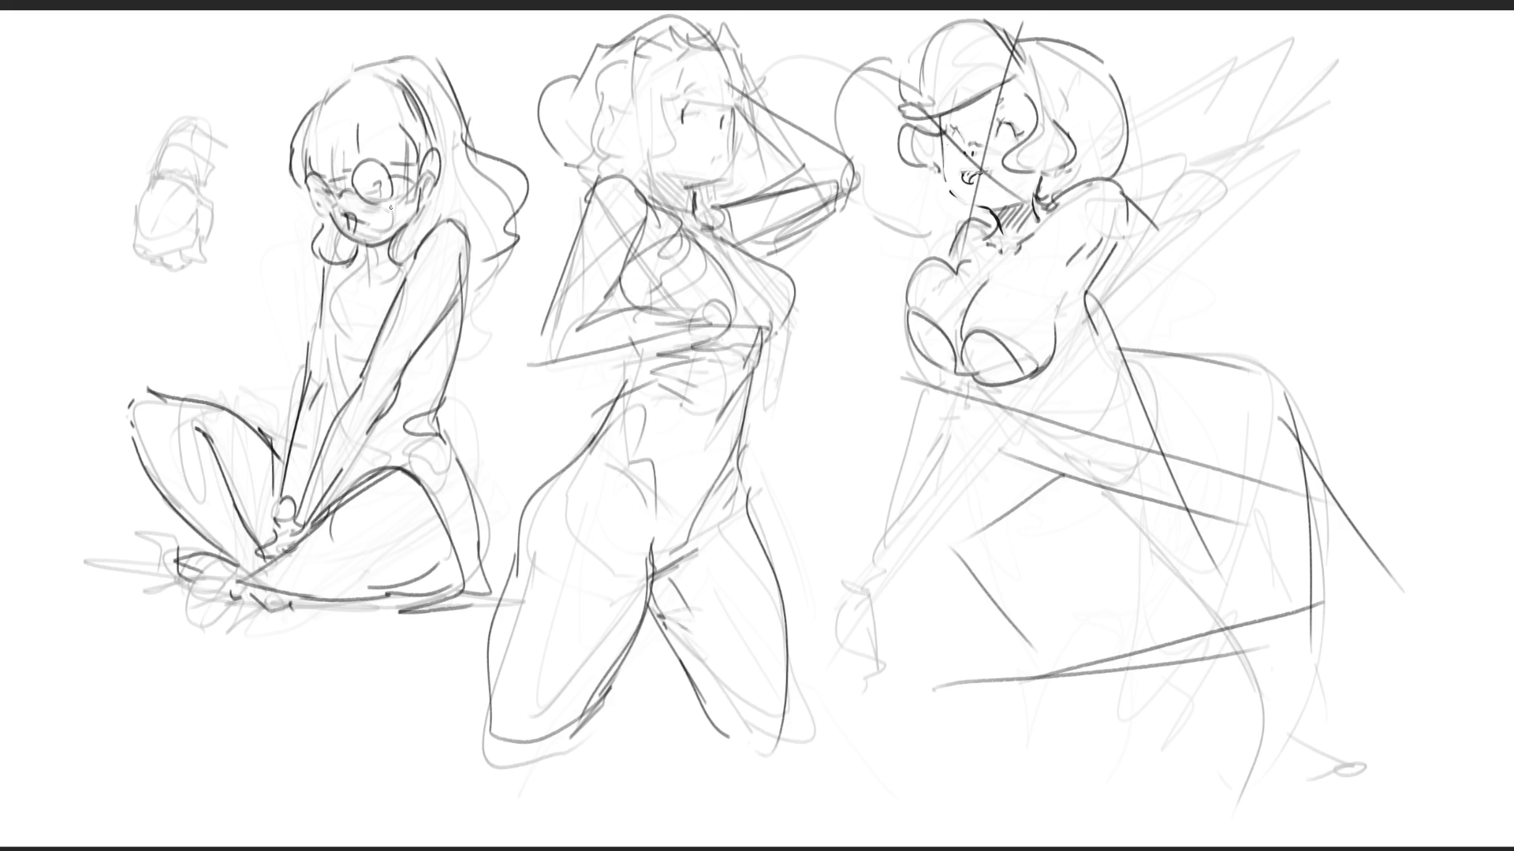
drag(363, 182, 385, 183)
mouse_move(392, 236)
mouse_down()
mouse_move(375, 250)
mouse_move(386, 271)
mouse_move(380, 249)
mouse_move(322, 304)
mouse_move(327, 382)
mouse_up()
drag(465, 271, 454, 378)
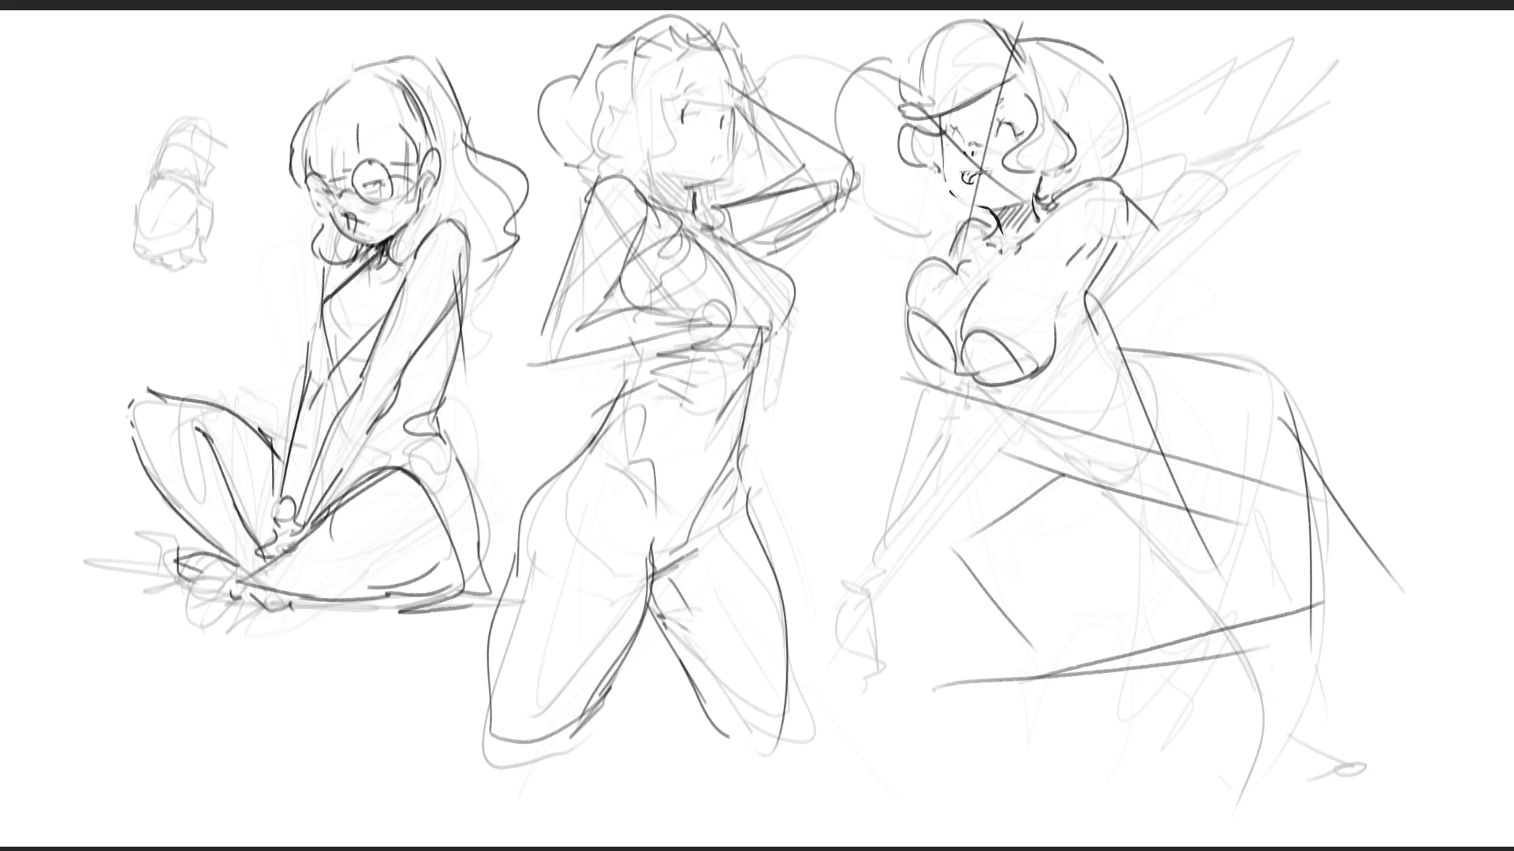
- Sketch the right figure's chest underside, back, arm and a large sweeping arc
drag(965, 373, 1064, 411)
mouse_move(1087, 303)
mouse_down()
mouse_move(1102, 339)
mouse_move(1108, 328)
mouse_move(1246, 387)
mouse_up()
mouse_move(1104, 336)
mouse_down()
mouse_move(1228, 325)
mouse_move(1182, 367)
mouse_up()
mouse_move(1017, 400)
mouse_down()
mouse_move(1107, 411)
mouse_move(1235, 355)
mouse_up()
mouse_move(1104, 332)
mouse_down()
mouse_move(1239, 309)
mouse_move(1259, 331)
mouse_up()
mouse_move(1180, 312)
mouse_down()
mouse_move(1130, 319)
mouse_move(1260, 352)
mouse_up()
mouse_move(1110, 325)
mouse_down()
mouse_move(1339, 305)
mouse_move(1334, 526)
mouse_up()
mouse_move(1327, 305)
mouse_down()
mouse_move(1370, 431)
mouse_move(1270, 643)
mouse_up()
- Sketch the right figure's side and hip curves and lines toward its lower right
drag(1114, 409, 1252, 434)
drag(1171, 404, 1228, 424)
drag(1293, 333, 1194, 429)
mouse_move(1131, 404)
mouse_down()
mouse_move(1195, 424)
mouse_move(1253, 667)
mouse_up()
drag(1341, 632, 1265, 658)
mouse_move(1373, 569)
mouse_down()
mouse_move(1305, 660)
mouse_move(1261, 651)
mouse_up()
drag(1356, 635, 1459, 578)
mouse_move(1360, 526)
mouse_down()
mouse_move(1477, 618)
mouse_move(1315, 668)
mouse_up()
mouse_move(1313, 659)
mouse_down()
mouse_move(1513, 618)
mouse_move(1513, 593)
mouse_up()
drag(1445, 619, 1431, 629)
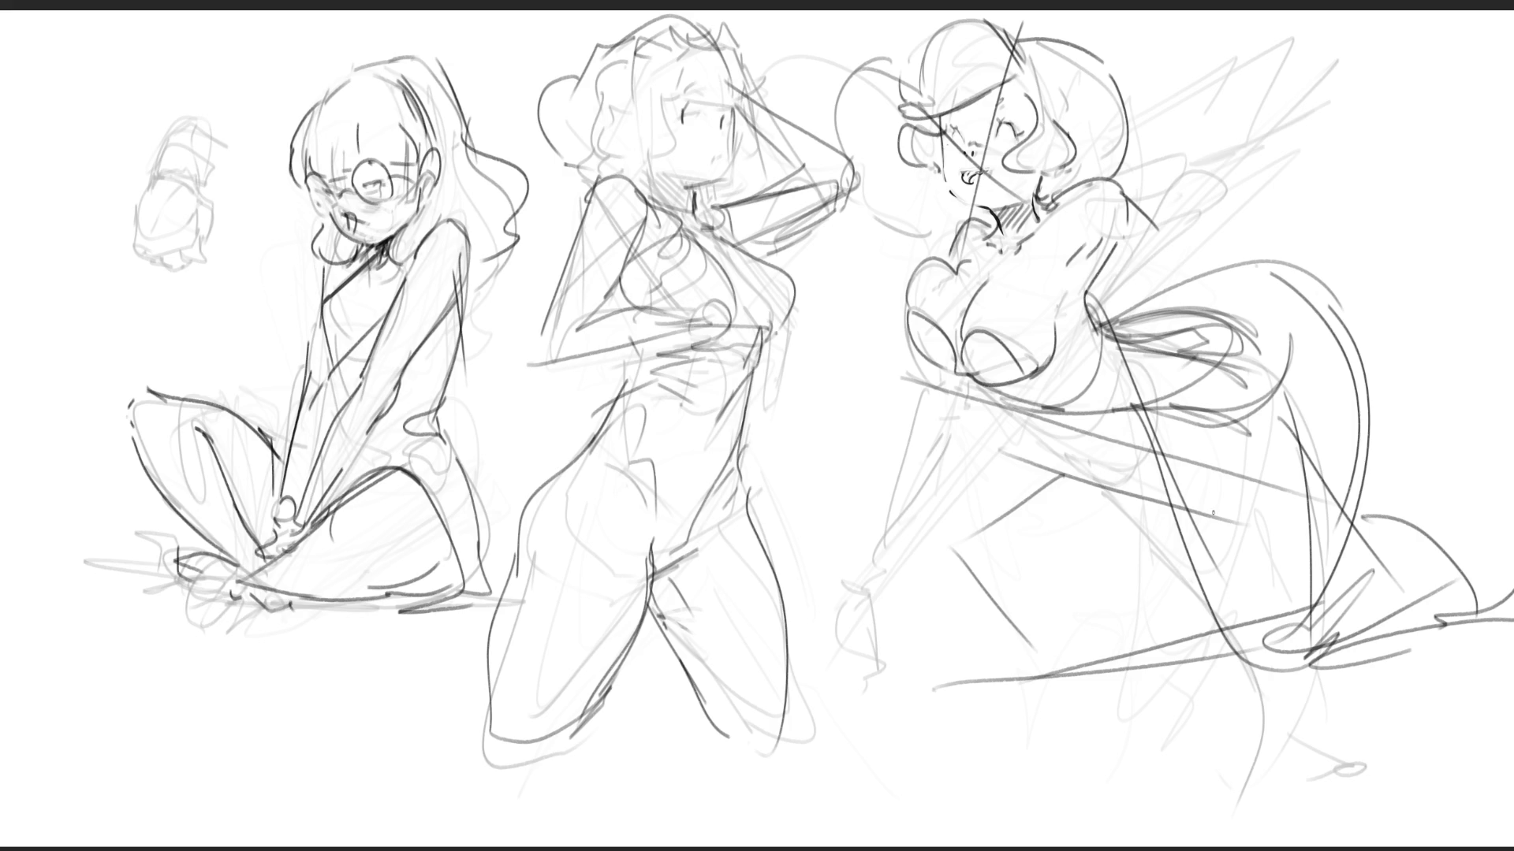
- Draw the right figure's side, shoulder and legs down to a hooked foot, then fade her hair
drag(957, 205, 937, 328)
drag(933, 379, 937, 550)
drag(978, 416, 959, 564)
mouse_move(939, 486)
mouse_down()
mouse_move(878, 670)
mouse_move(1001, 599)
mouse_up()
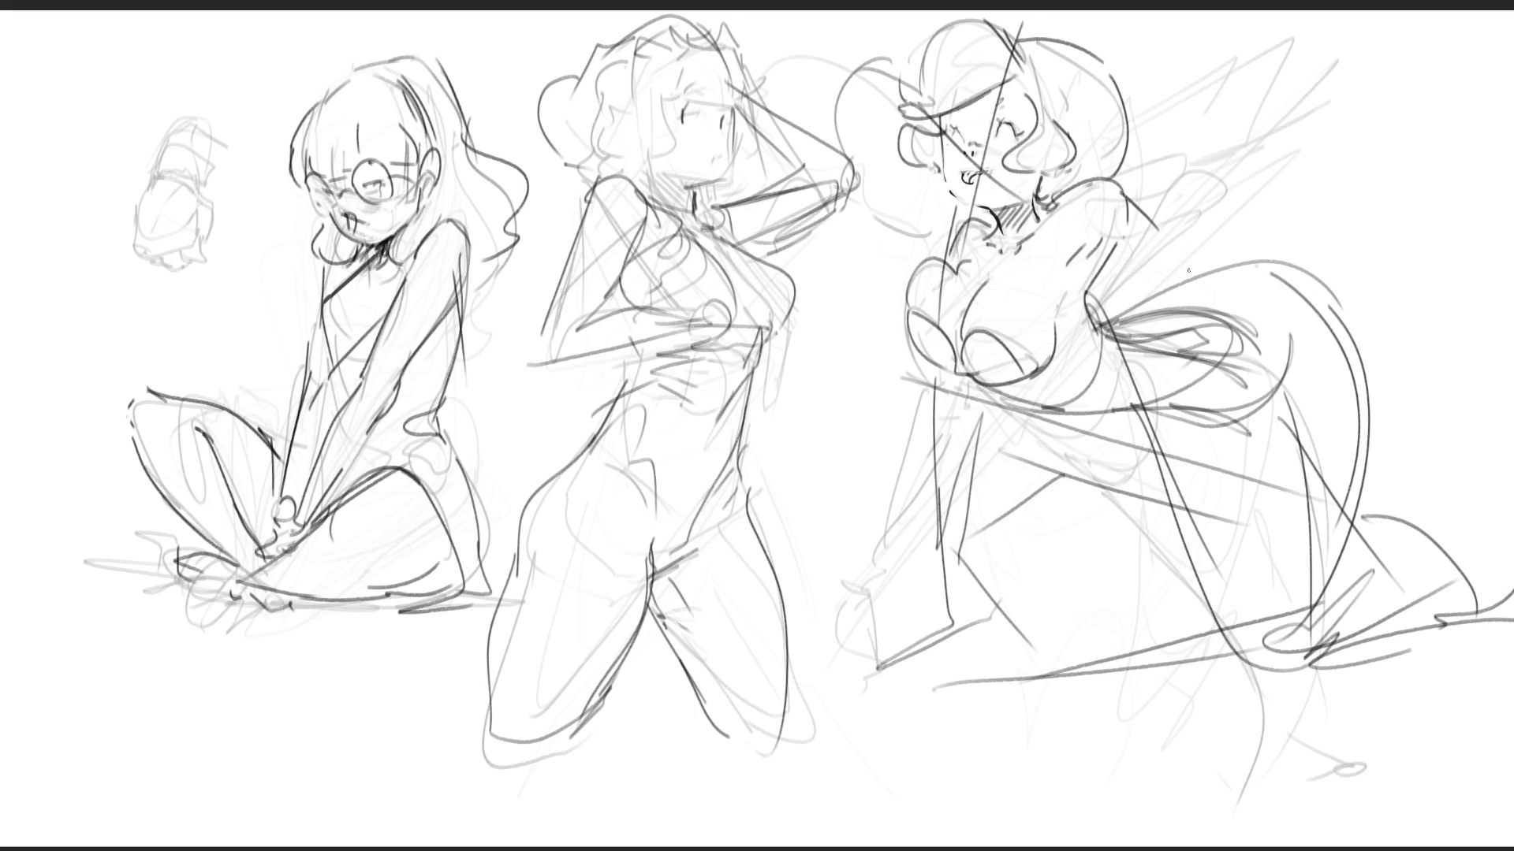
mouse_move(1103, 178)
mouse_down()
mouse_move(1060, 193)
mouse_move(1118, 284)
mouse_move(1057, 249)
mouse_up()
drag(1054, 475, 1054, 506)
drag(1051, 445, 1054, 519)
drag(1055, 566, 1061, 631)
drag(1084, 495, 1062, 630)
drag(1097, 440, 1061, 631)
drag(1051, 631, 1072, 673)
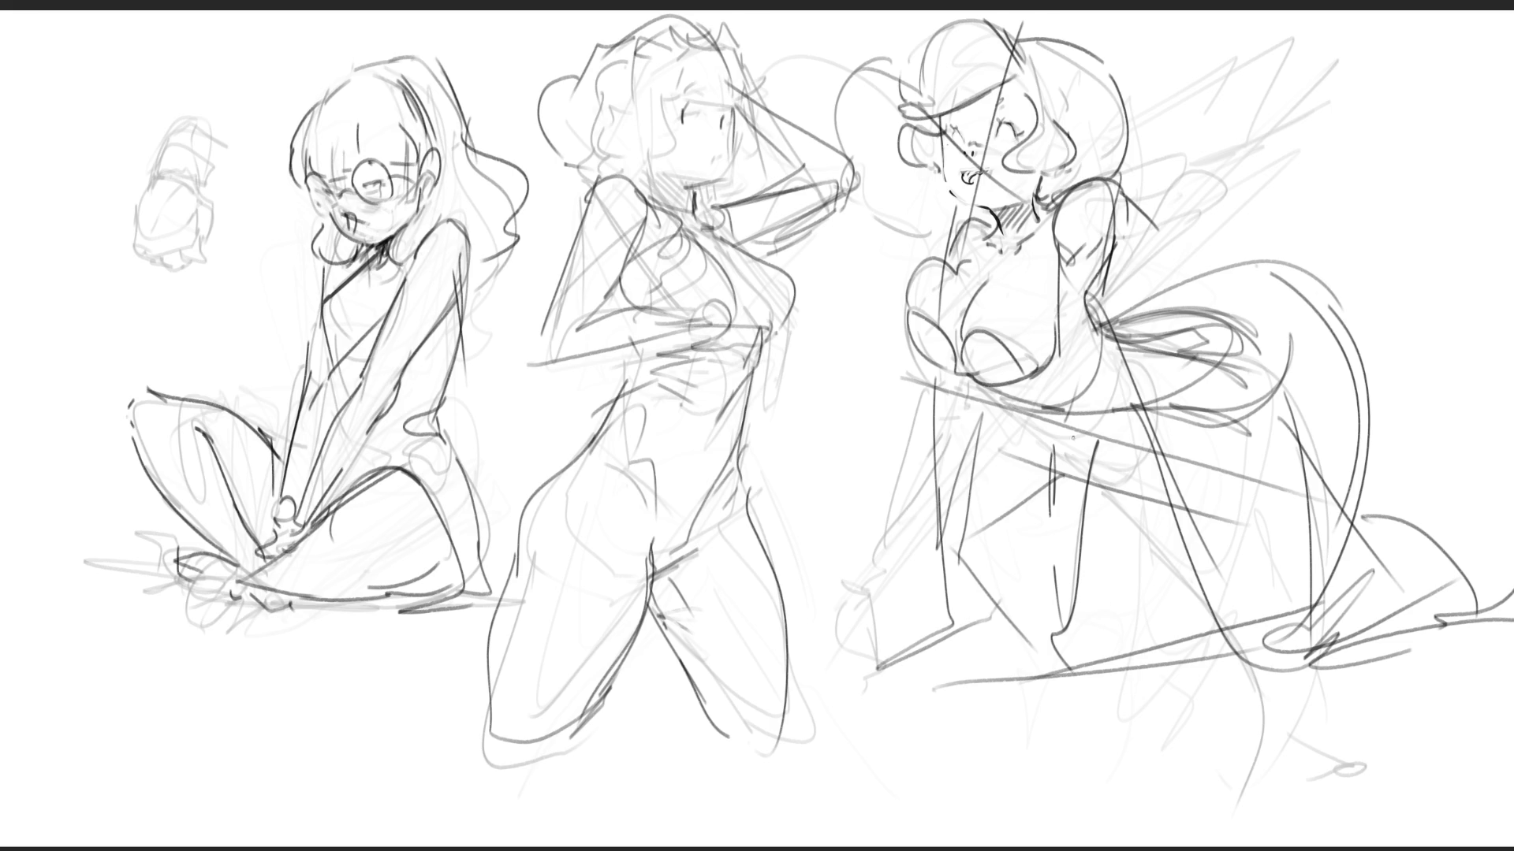
mouse_move(1120, 197)
mouse_down()
mouse_move(993, 103)
mouse_move(946, 95)
mouse_move(990, 79)
mouse_move(1009, 165)
mouse_move(1037, 151)
mouse_up()
- With the small fine brush, ink the right figure's face outline, chin, ear and closed eyes
key(e)
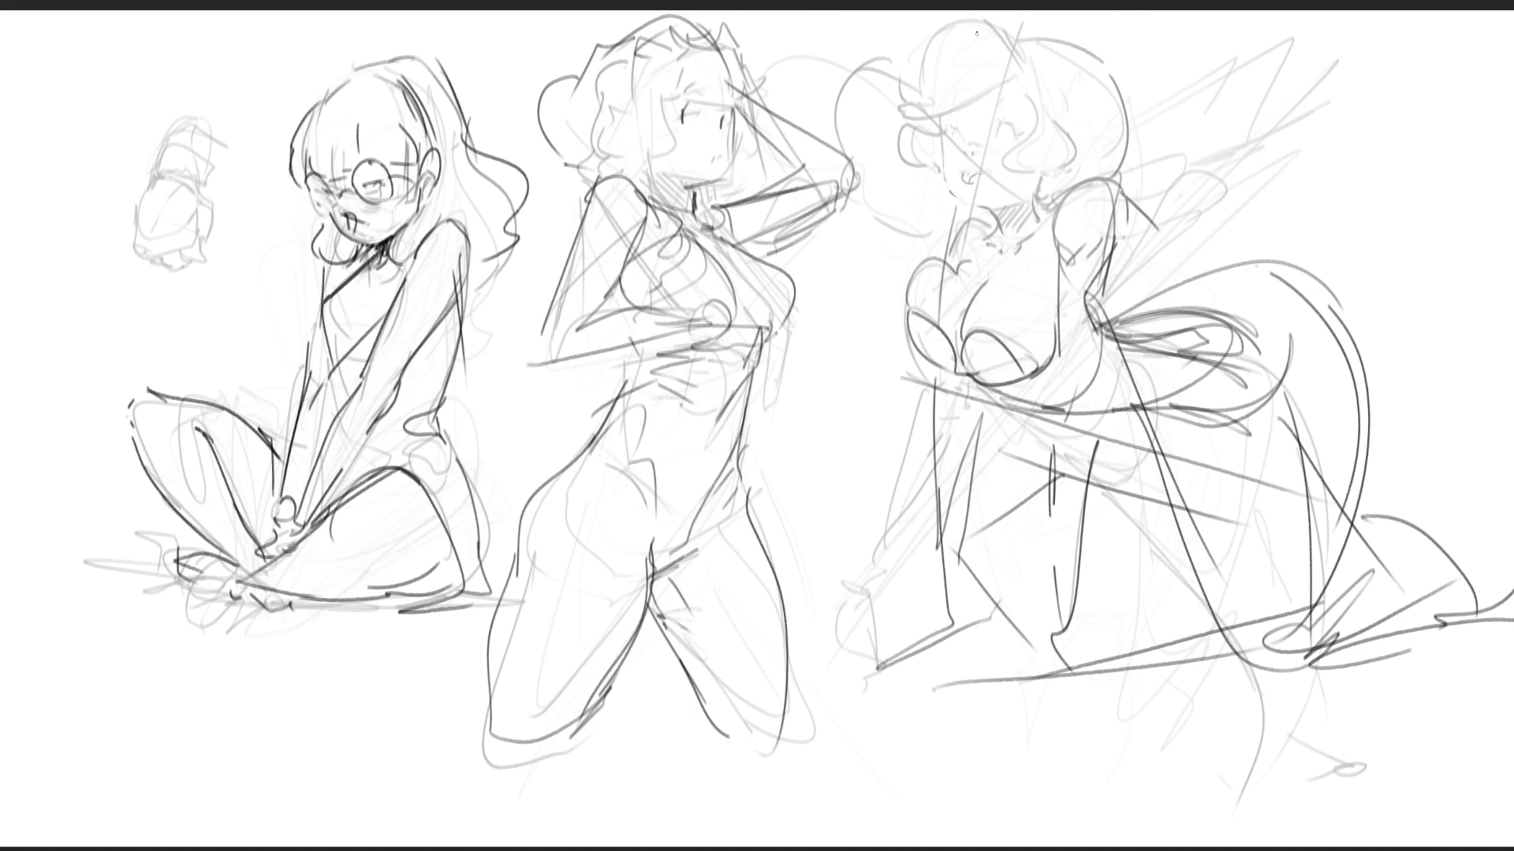
mouse_move(932, 141)
mouse_down()
mouse_move(956, 194)
mouse_move(967, 82)
mouse_up()
mouse_move(987, 77)
mouse_down()
mouse_move(1029, 194)
mouse_move(1012, 206)
mouse_move(1038, 202)
mouse_up()
drag(1032, 124, 1041, 133)
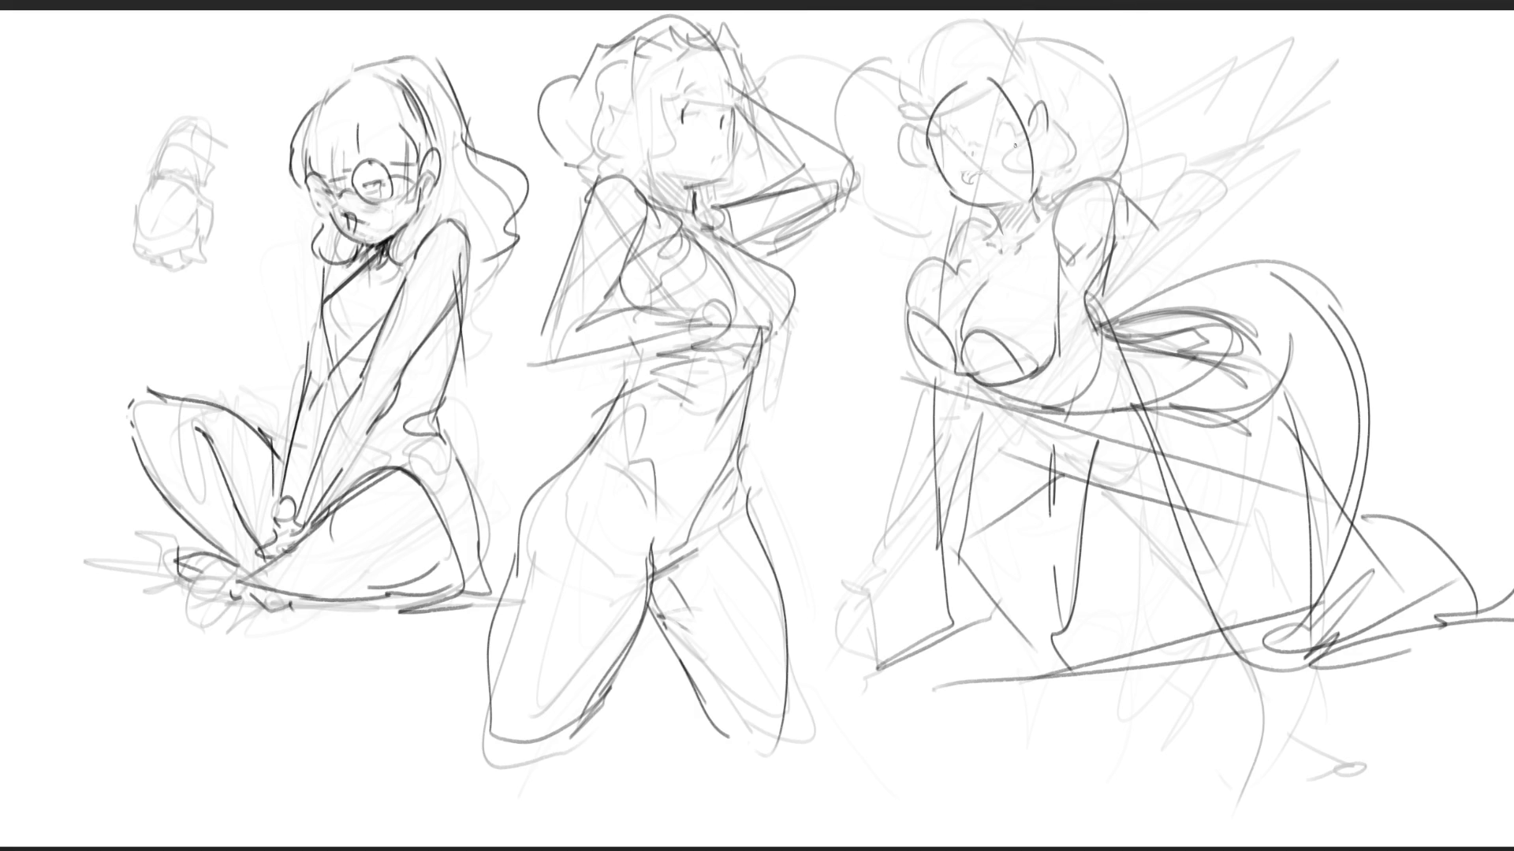
mouse_move(931, 139)
mouse_down()
mouse_move(991, 149)
mouse_move(999, 174)
mouse_move(959, 175)
mouse_move(973, 195)
mouse_up()
- Sketch and darken the hair contours around the right figure's head
mouse_move(885, 63)
mouse_down()
mouse_move(879, 80)
mouse_move(975, 98)
mouse_move(977, 12)
mouse_move(1001, 75)
mouse_up()
drag(872, 118, 919, 251)
drag(1000, 23, 1084, 127)
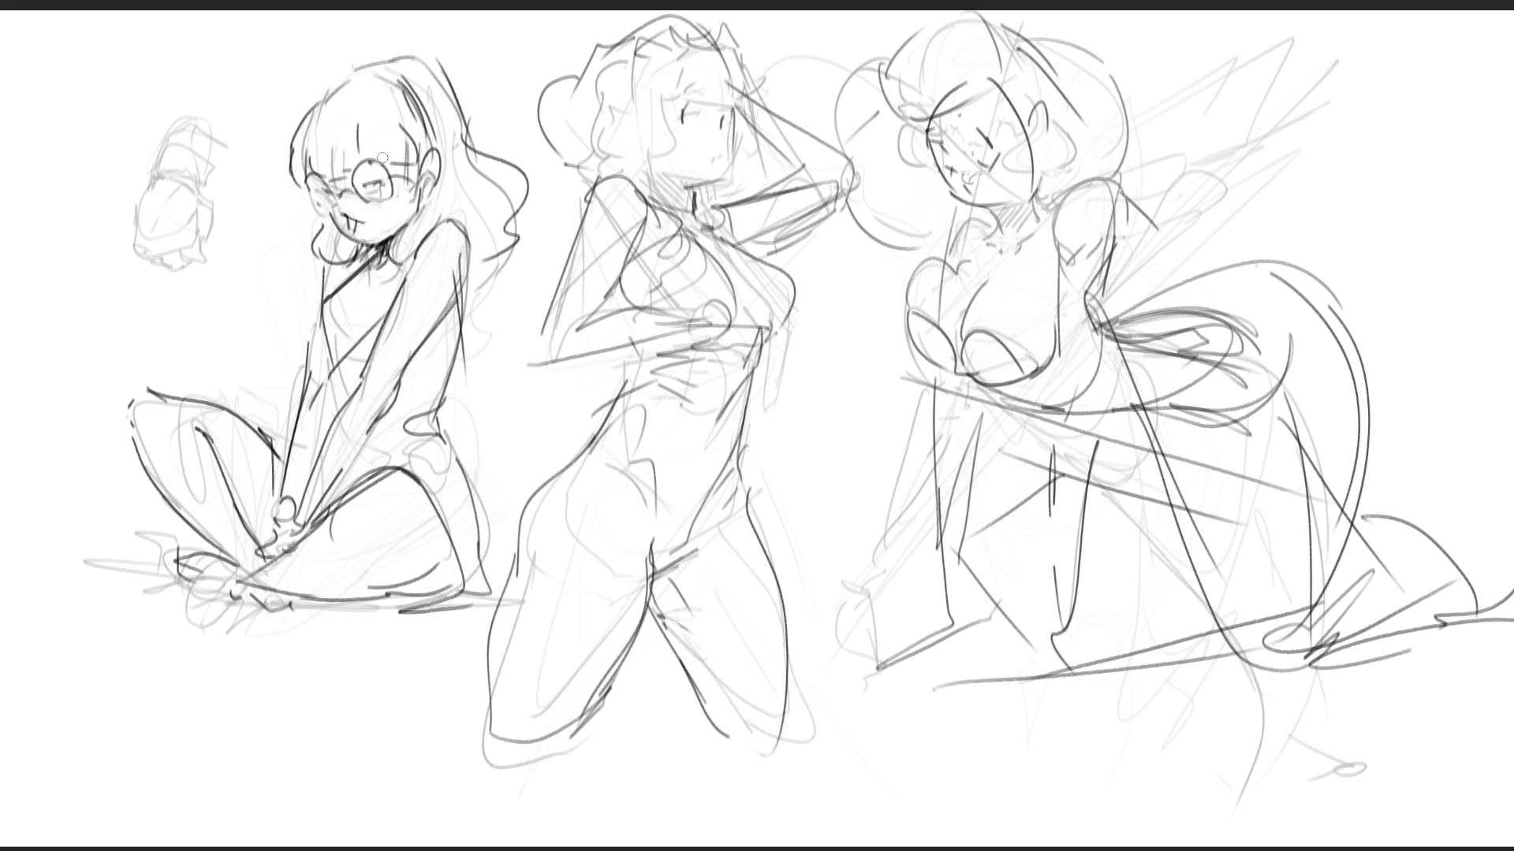
- Dab an earring on the left figure, paint a black choker, and darken her arm and back lines
mouse_move(435, 165)
mouse_down()
mouse_move(387, 263)
mouse_move(335, 240)
mouse_move(353, 254)
mouse_up()
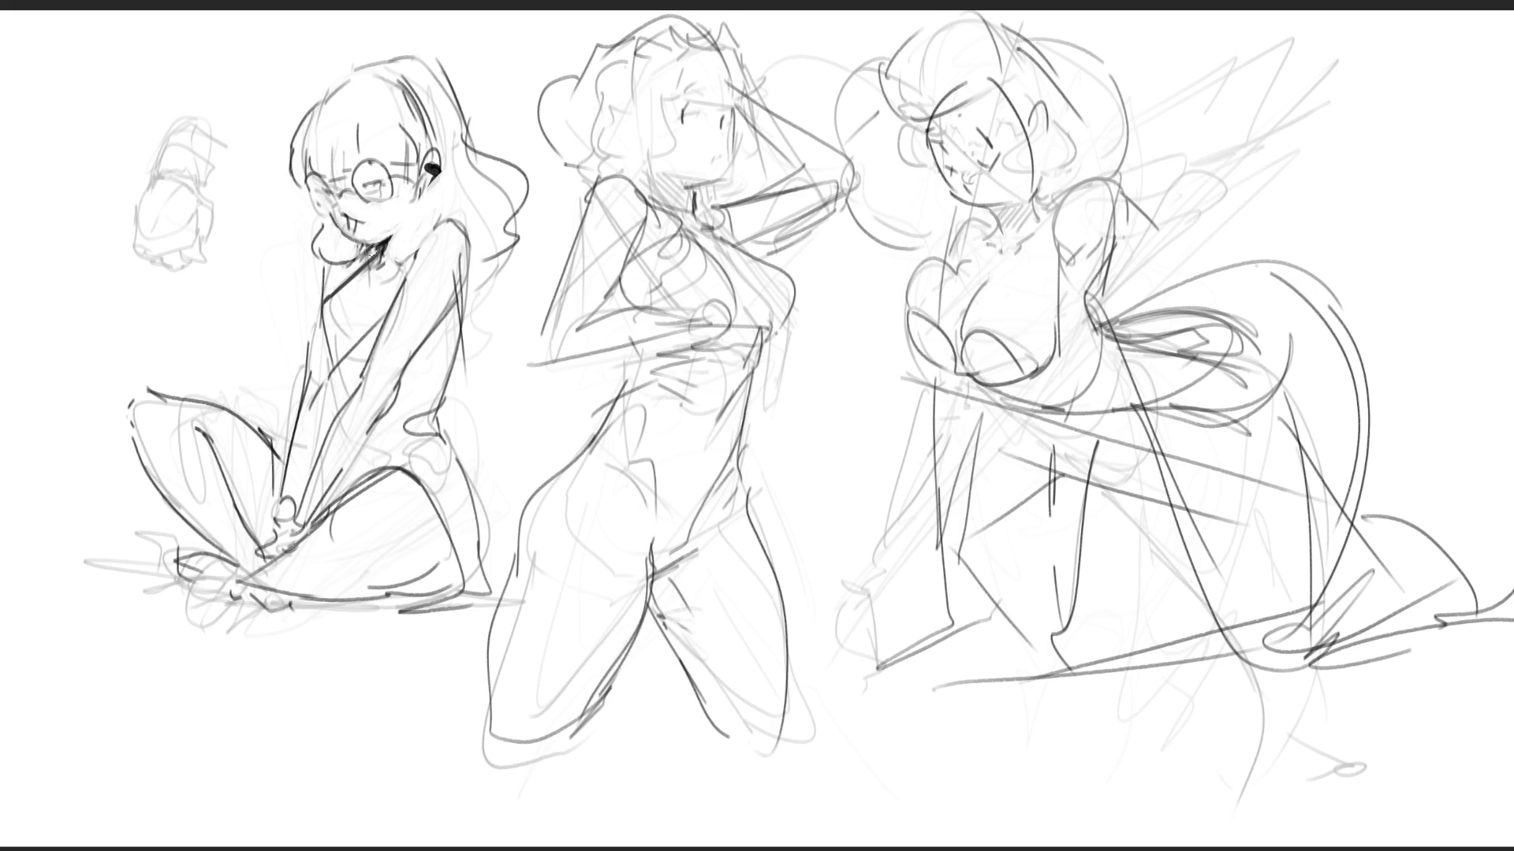
mouse_move(364, 267)
mouse_down()
mouse_move(380, 250)
mouse_move(412, 258)
mouse_up()
drag(451, 307, 439, 328)
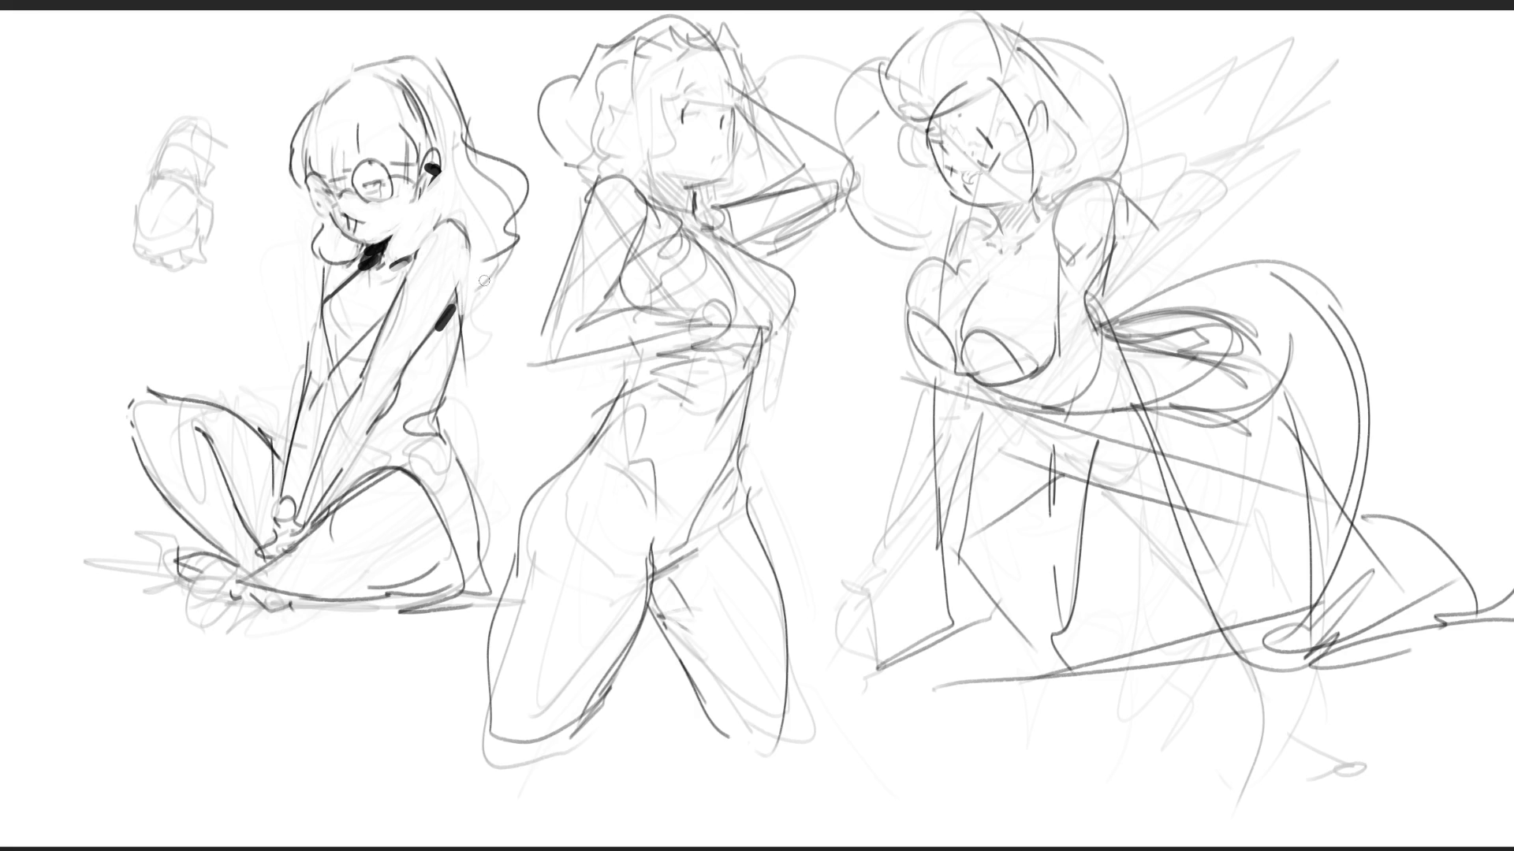
mouse_move(473, 246)
mouse_down()
mouse_move(472, 322)
mouse_move(430, 430)
mouse_up()
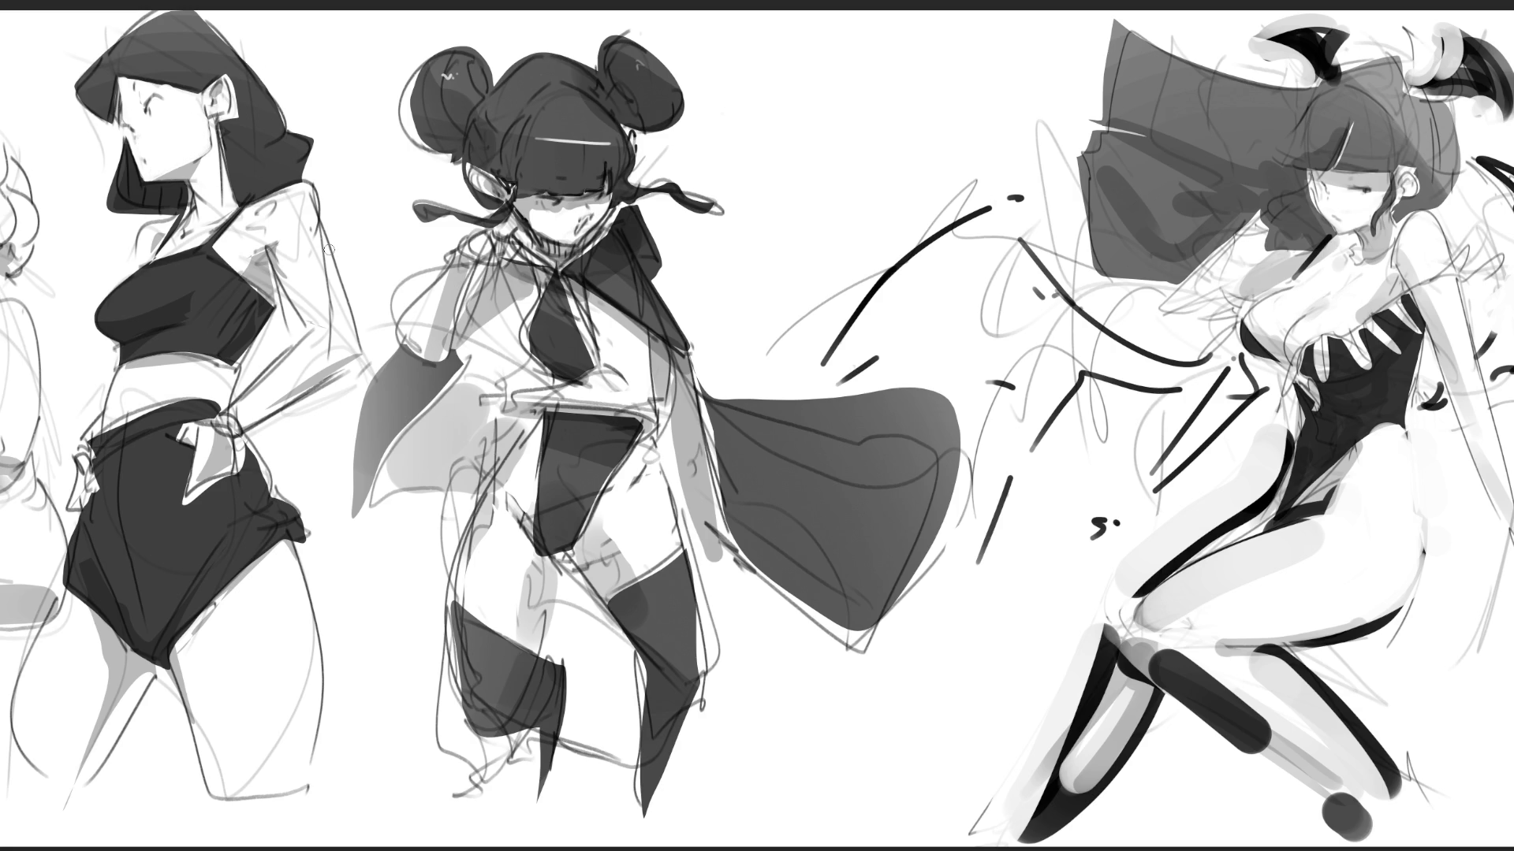
- Add a hanging earring, a thick black shoulder strap with a light highlight, and a black wristband
mouse_move(227, 78)
mouse_down()
mouse_move(235, 99)
mouse_move(213, 120)
mouse_move(230, 164)
mouse_up()
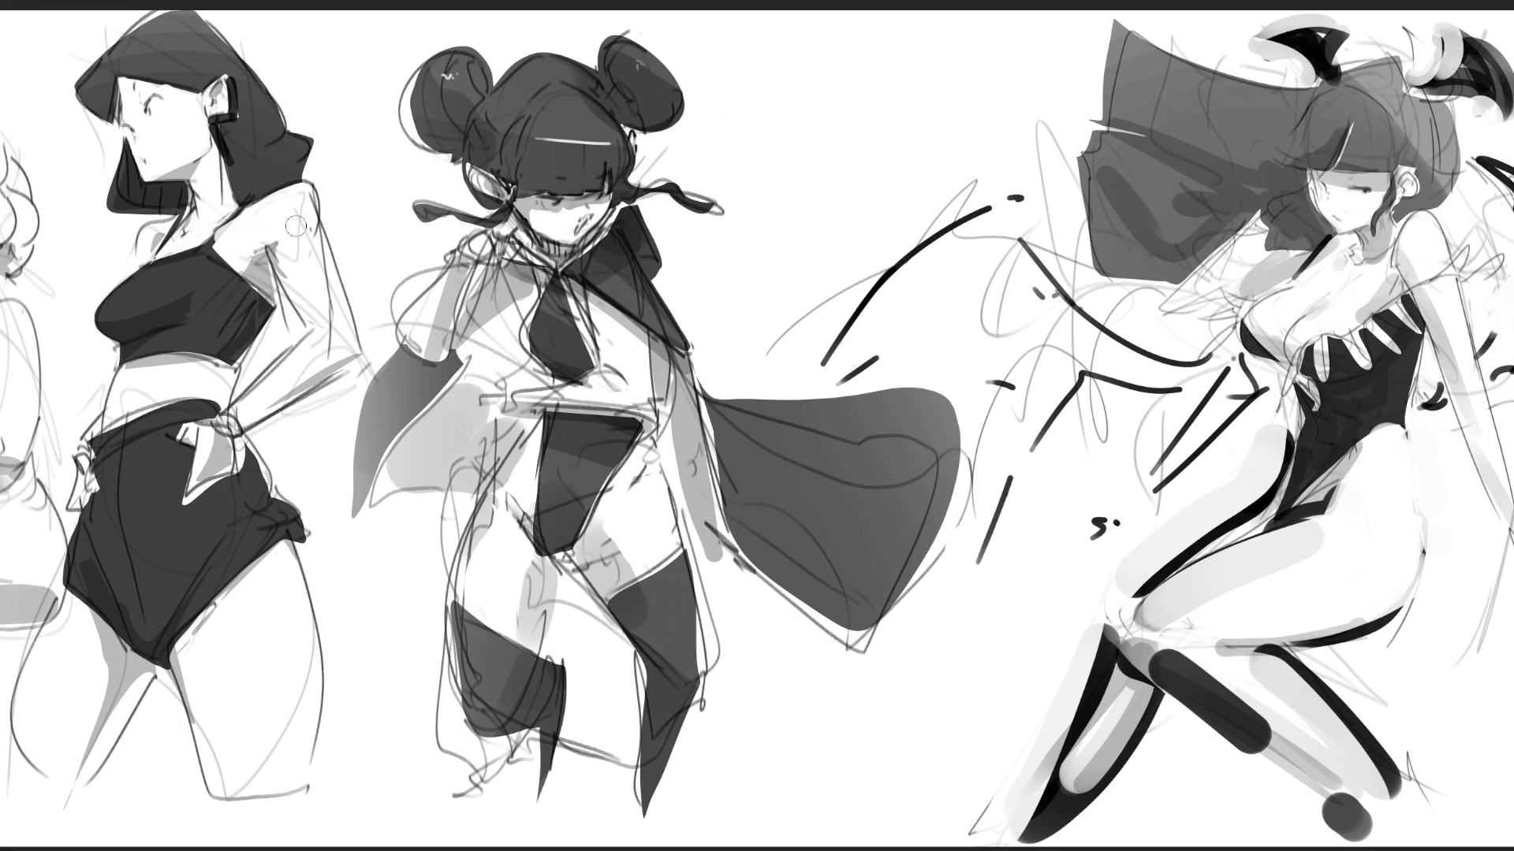
drag(290, 188, 360, 309)
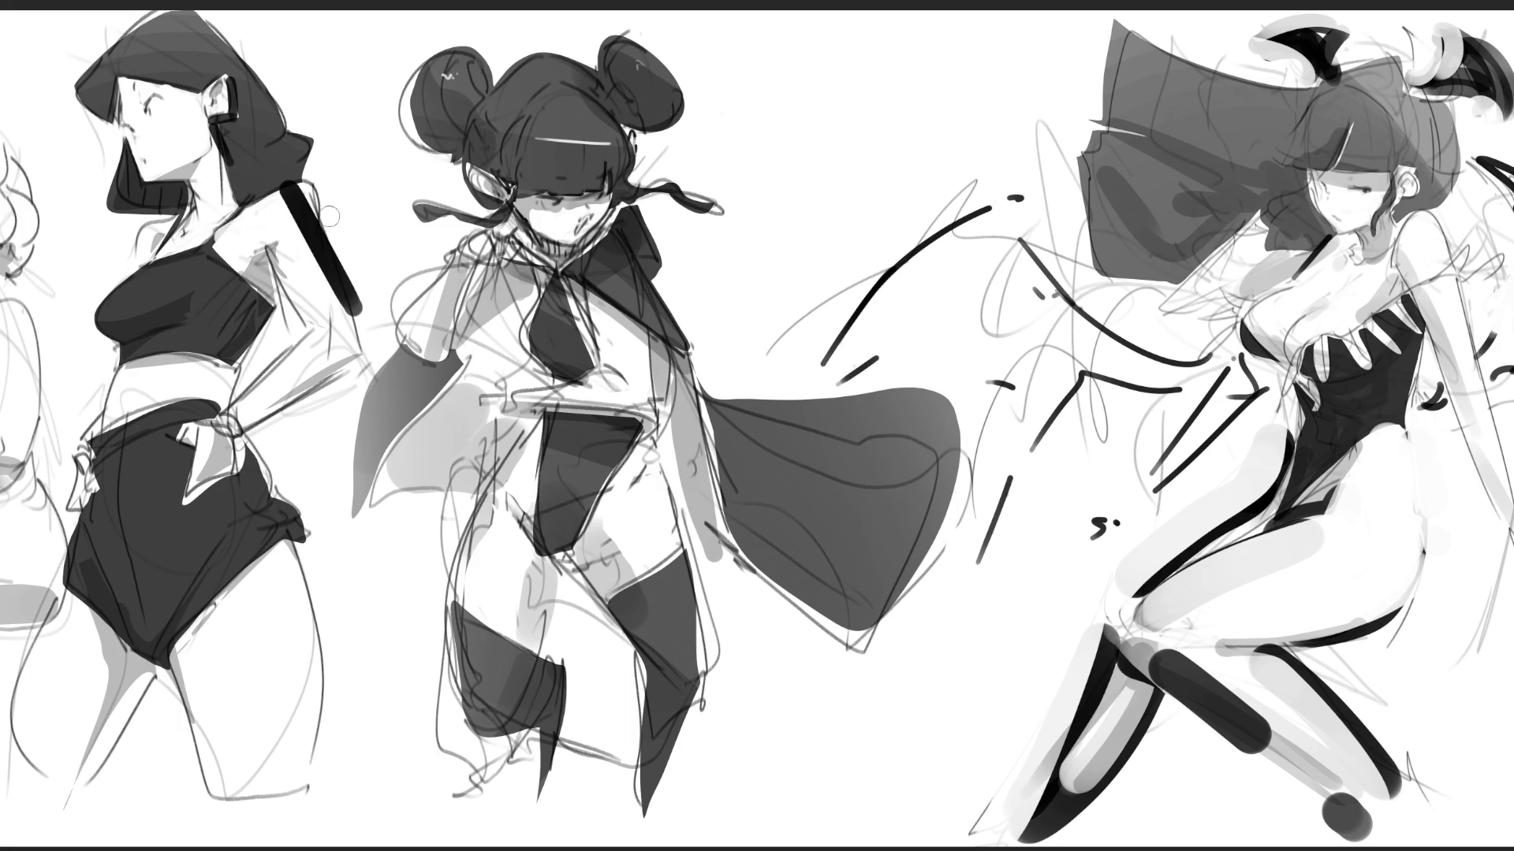
mouse_move(302, 188)
mouse_down()
mouse_move(358, 311)
mouse_move(319, 323)
mouse_move(351, 359)
mouse_move(321, 361)
mouse_up()
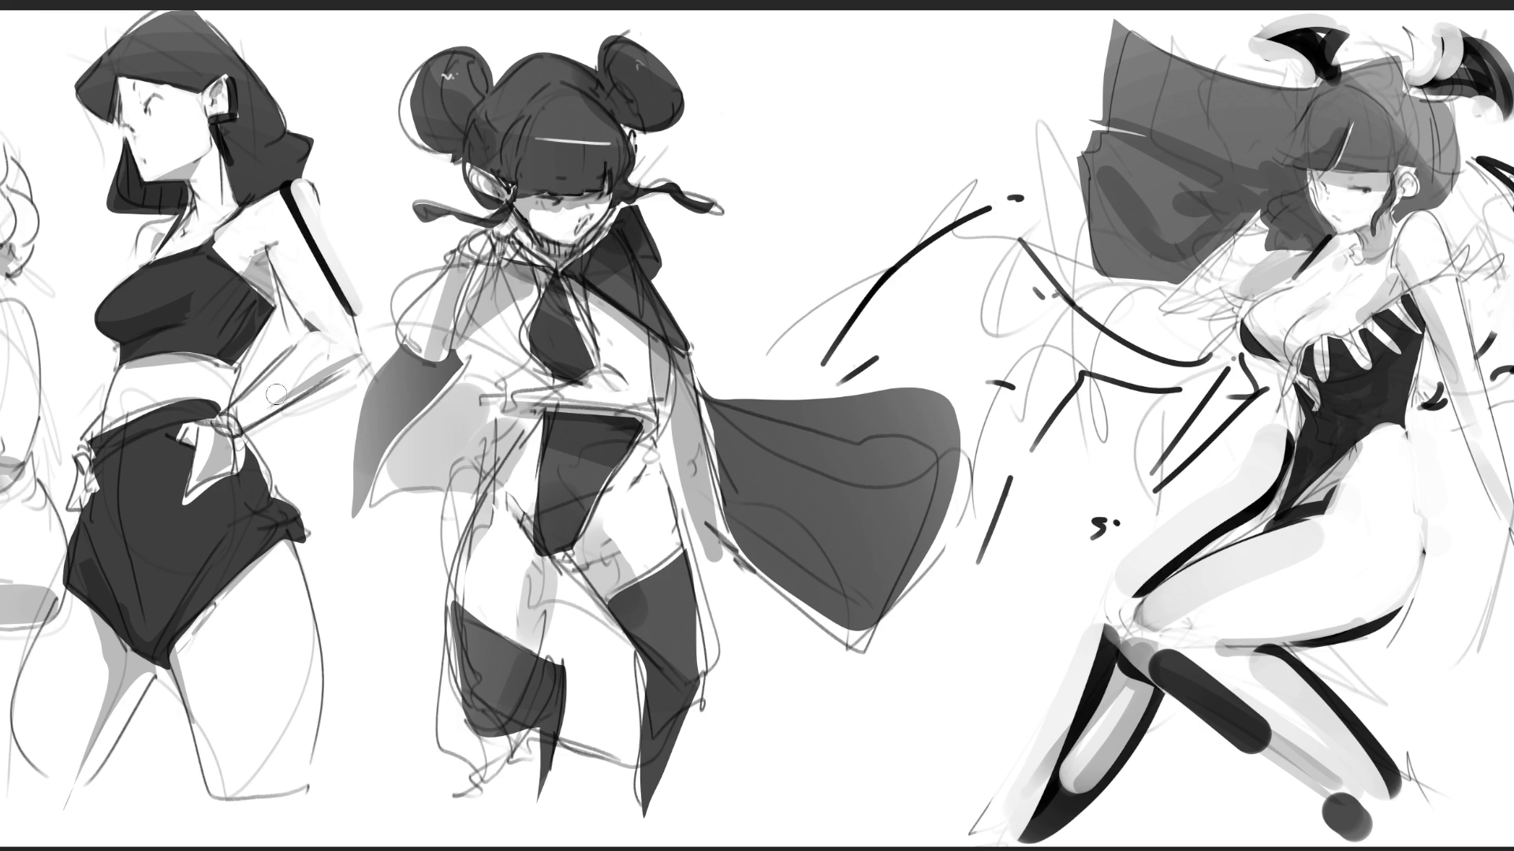
drag(246, 414, 263, 438)
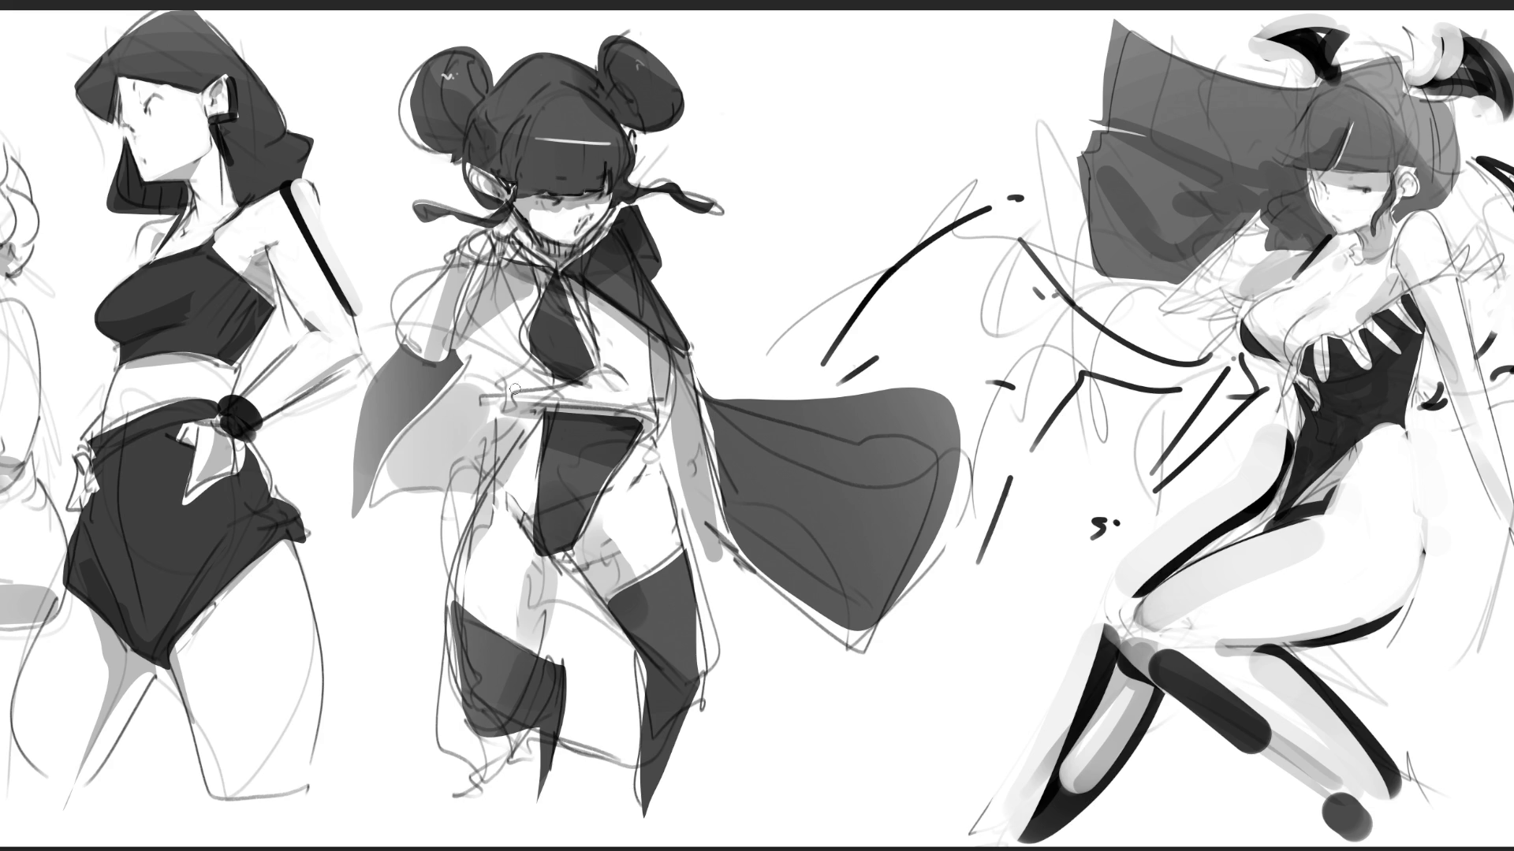
- Sketch the bun-haired girl's hand and arm at her waist, and redraw her tie's top strokes
mouse_move(509, 372)
mouse_down()
mouse_move(521, 389)
mouse_move(477, 394)
mouse_move(511, 409)
mouse_up()
mouse_move(511, 406)
mouse_down()
mouse_move(643, 416)
mouse_move(647, 319)
mouse_move(601, 369)
mouse_up()
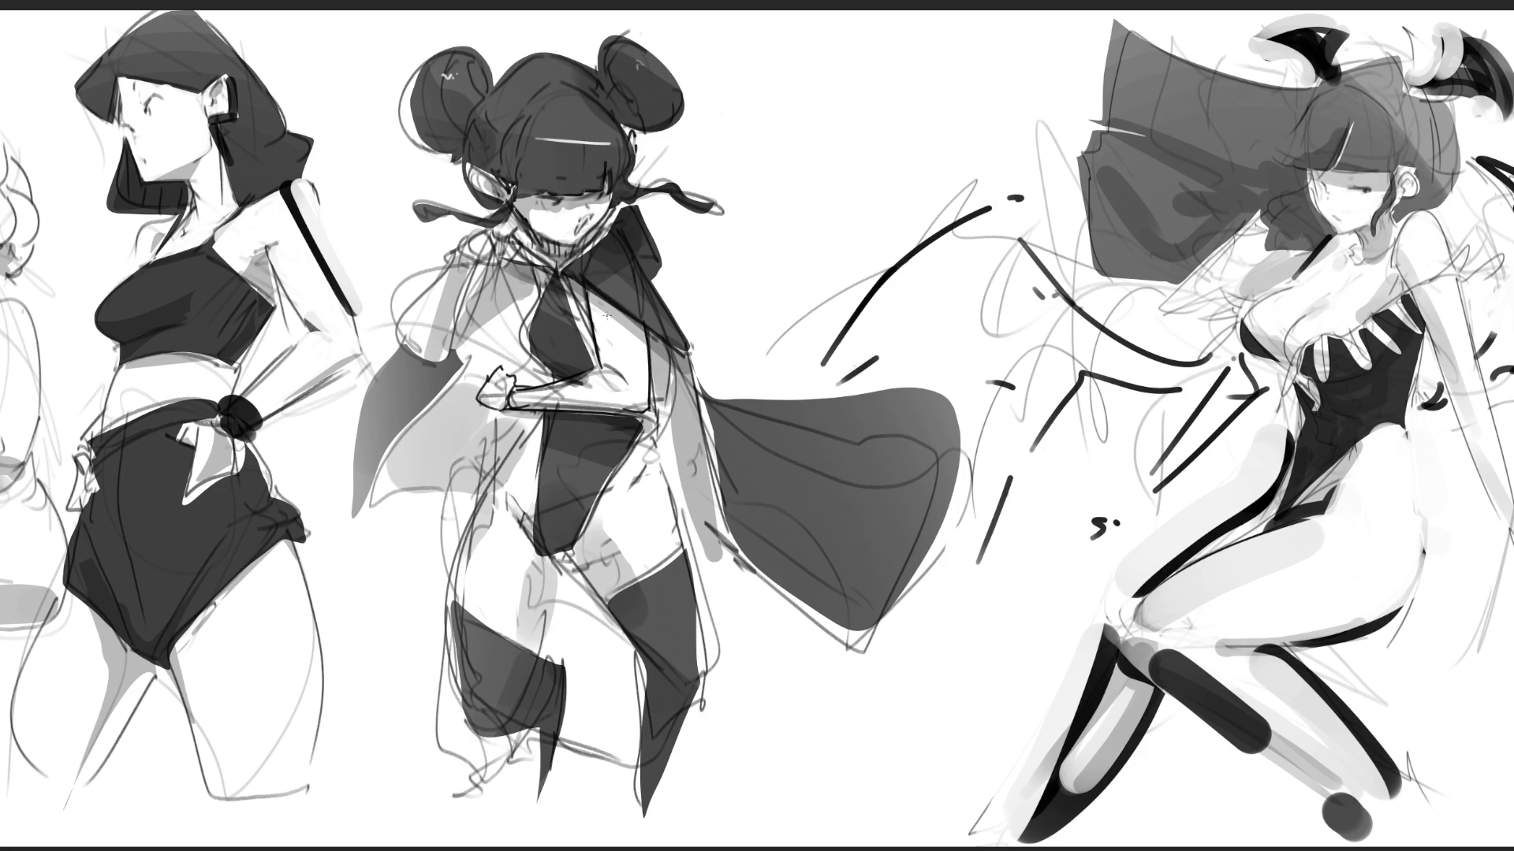
mouse_move(576, 290)
mouse_down()
mouse_move(546, 304)
mouse_move(590, 325)
mouse_move(546, 303)
mouse_move(533, 371)
mouse_up()
key(ctrl+z)
mouse_move(550, 306)
mouse_down()
mouse_move(534, 364)
mouse_move(517, 356)
mouse_up()
mouse_move(542, 276)
mouse_down()
mouse_move(535, 300)
mouse_move(444, 348)
mouse_up()
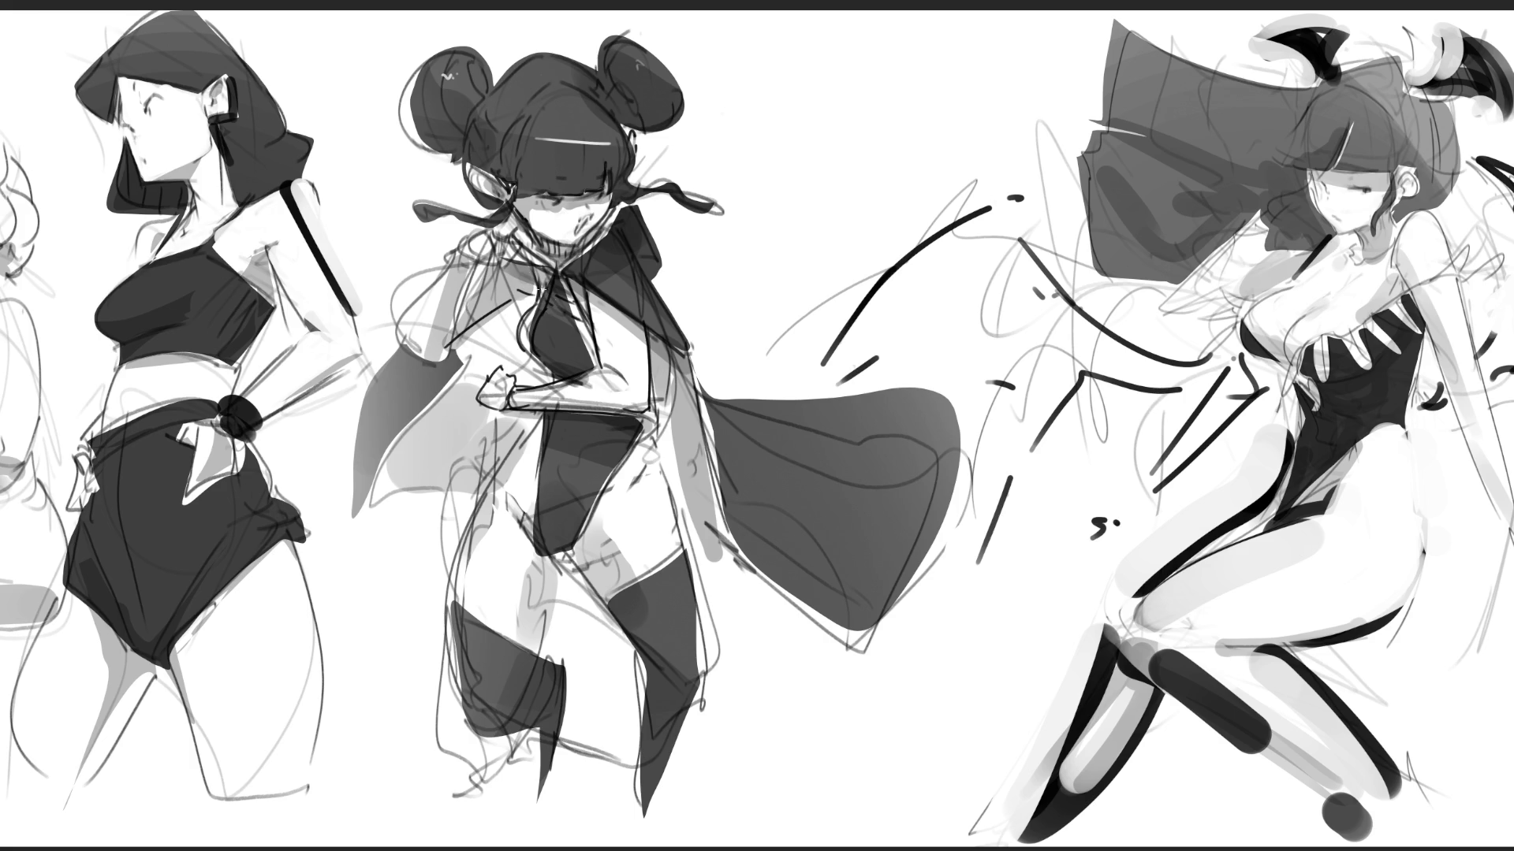
key(ctrl+z)
drag(545, 282, 531, 302)
- Lighten the forearm, shade the upper thigh dark grey, brighten the boots in white, and soften the hip line
drag(532, 390, 619, 377)
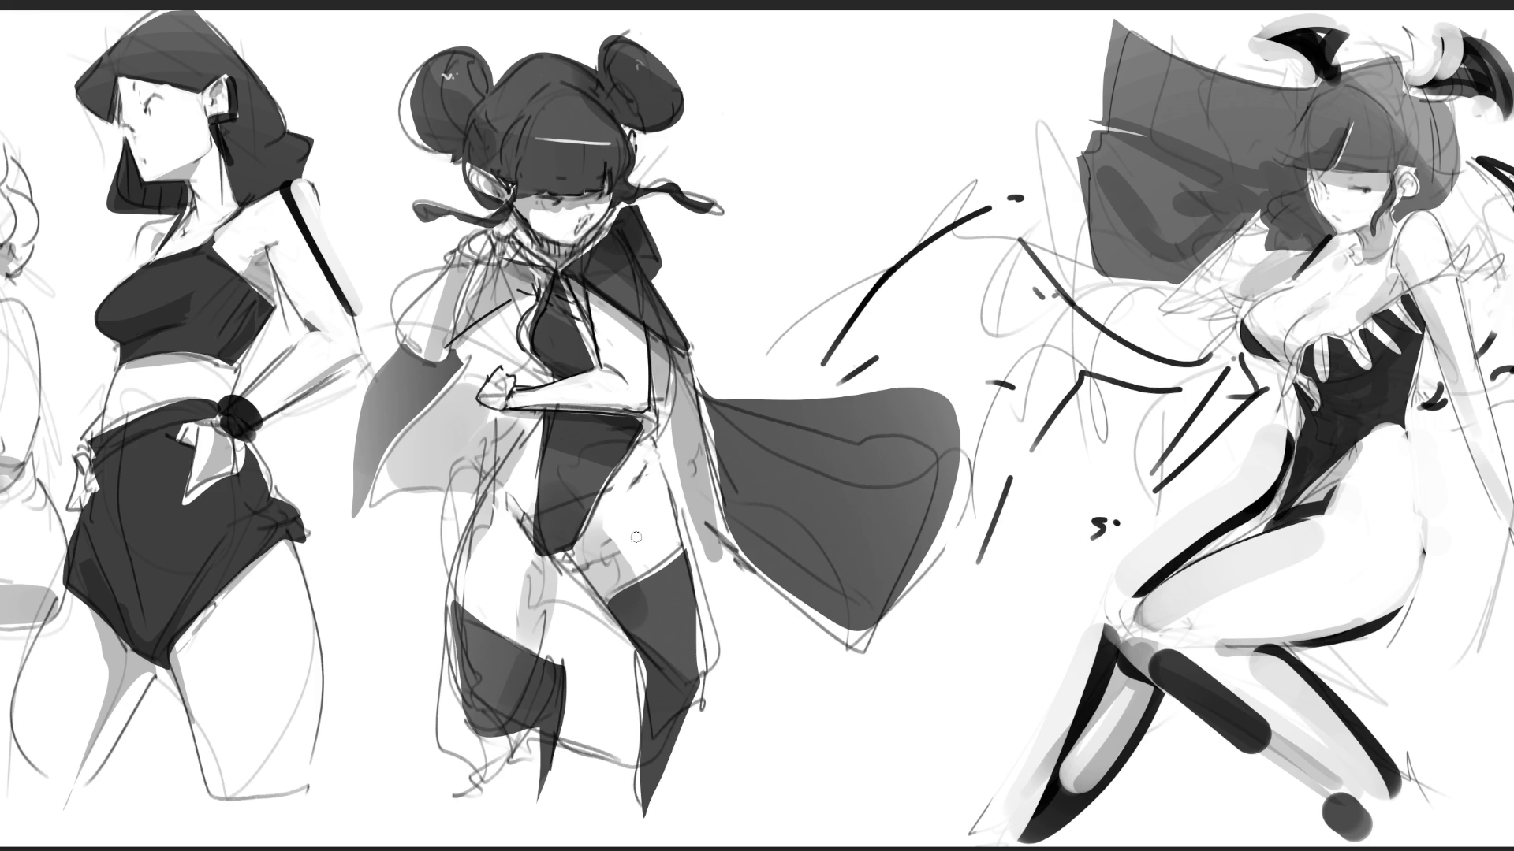
mouse_move(604, 552)
mouse_down()
mouse_move(583, 580)
mouse_move(613, 554)
mouse_move(603, 575)
mouse_move(611, 544)
mouse_move(599, 576)
mouse_up()
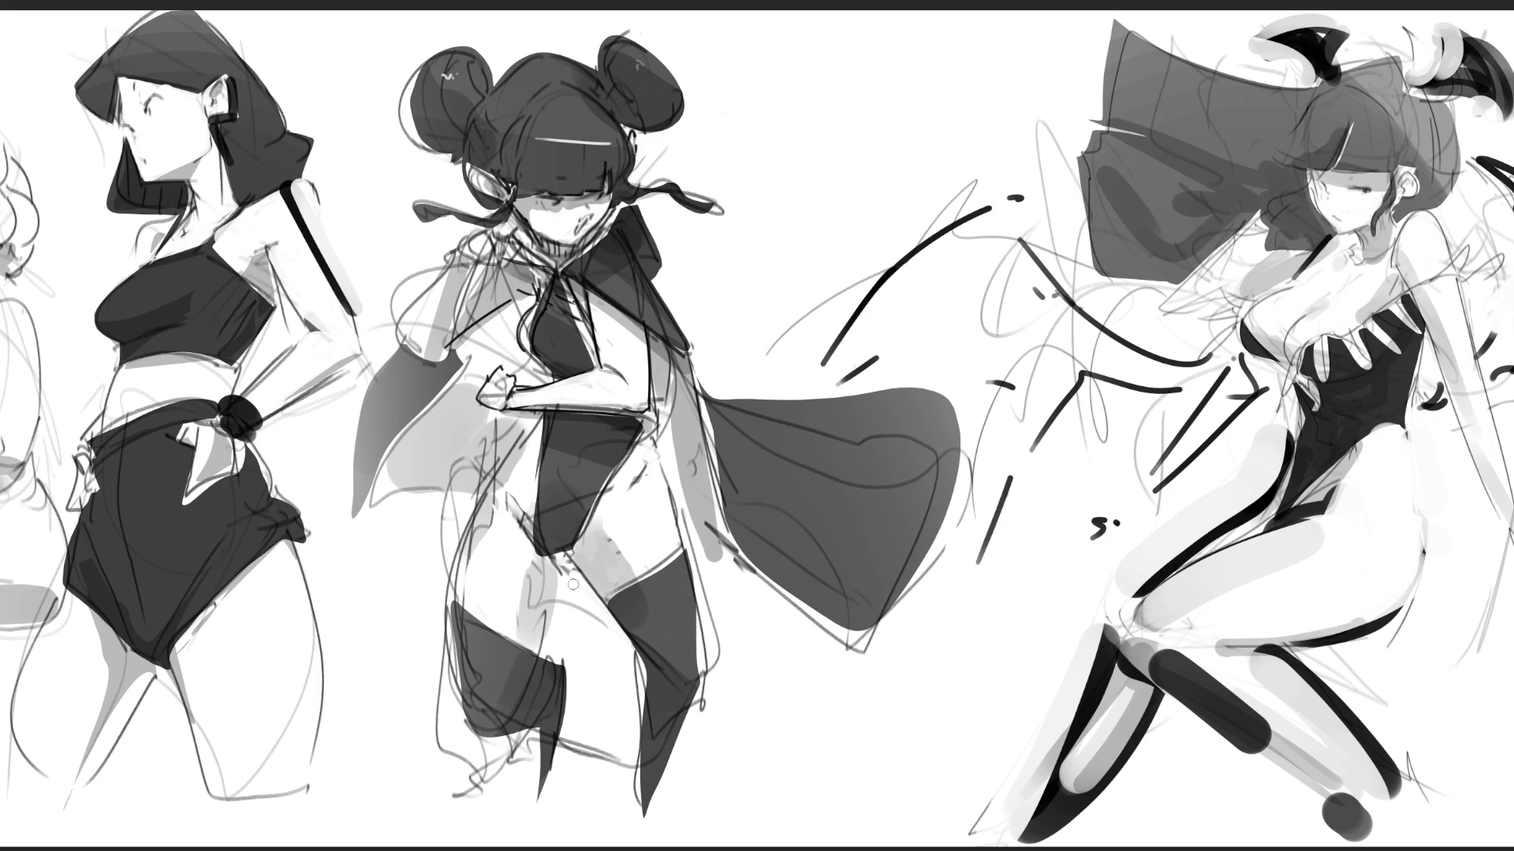
mouse_move(442, 709)
mouse_down()
mouse_move(493, 797)
mouse_move(527, 755)
mouse_up()
mouse_move(549, 661)
mouse_down()
mouse_move(560, 694)
mouse_move(565, 664)
mouse_move(579, 754)
mouse_move(619, 753)
mouse_up()
drag(622, 656, 636, 757)
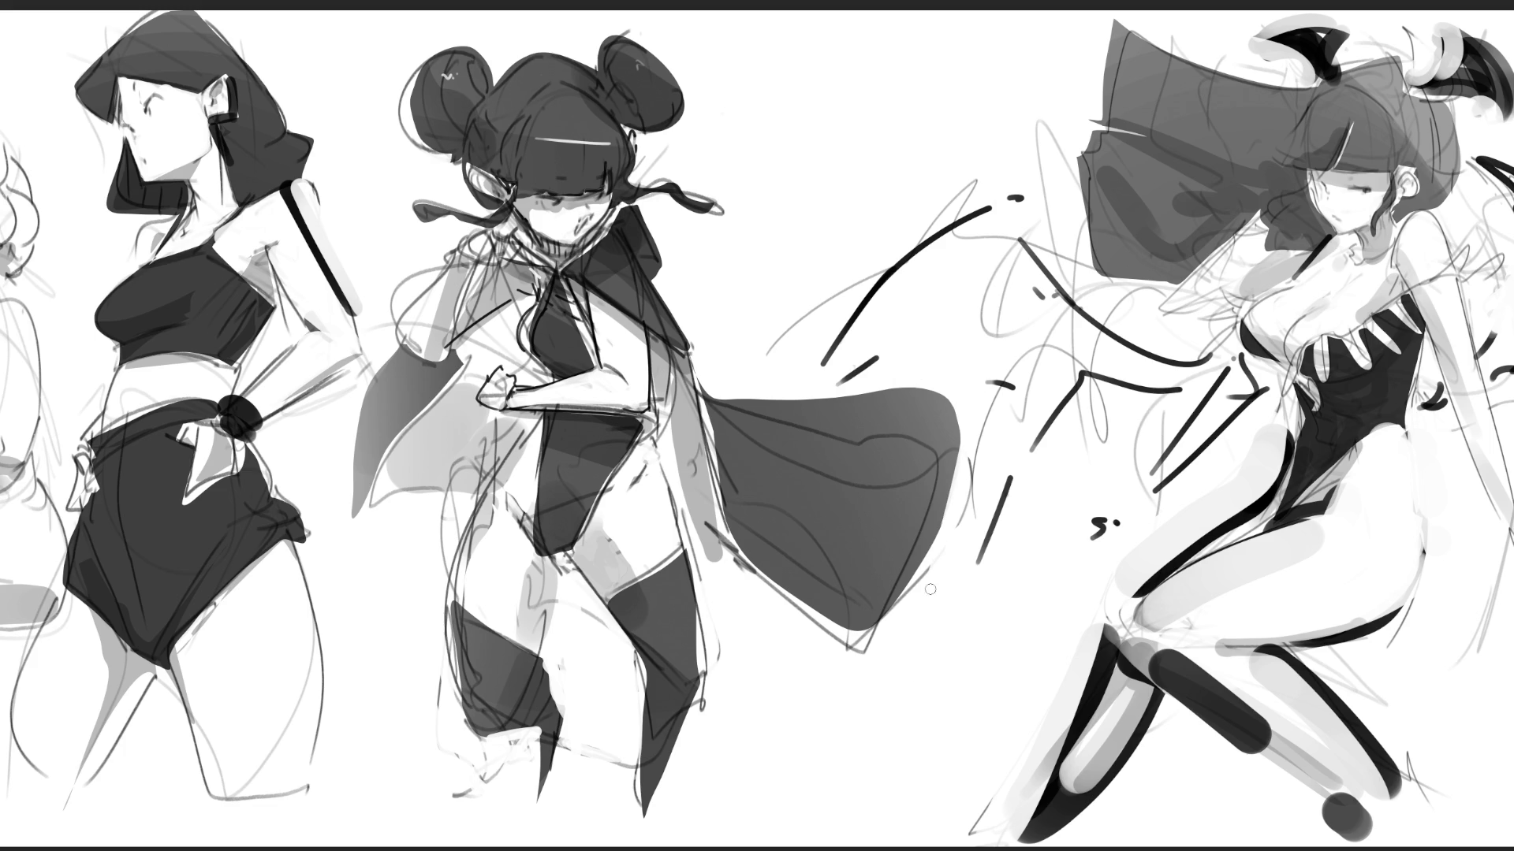
mouse_move(476, 509)
mouse_down()
mouse_move(482, 478)
mouse_move(484, 490)
mouse_up()
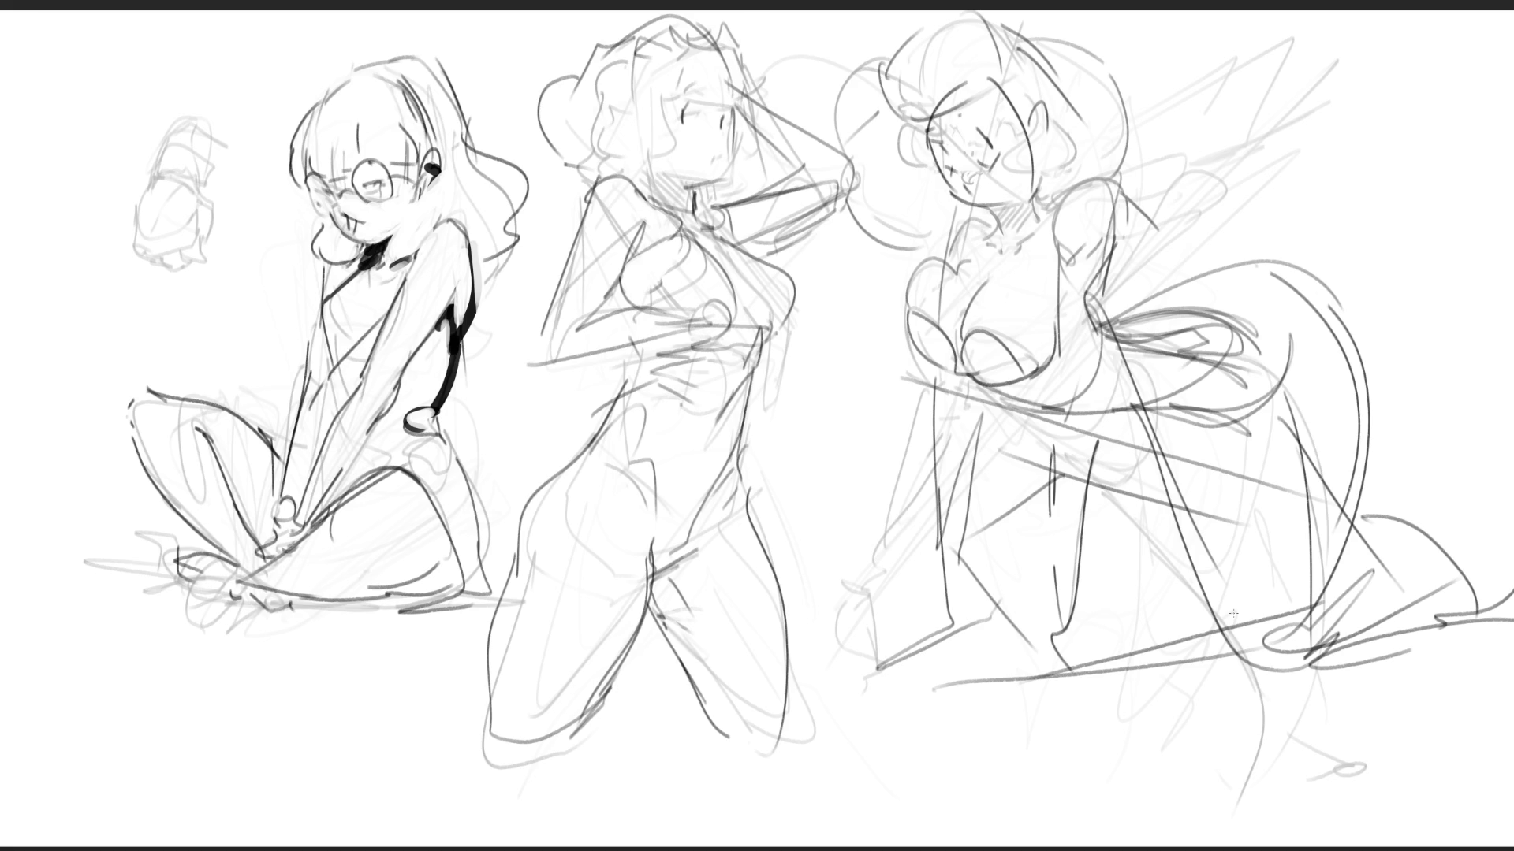
- Ink the middle figure's neck, shoulder and chest curves, redrawing misplaced strokes shorter
mouse_move(648, 198)
mouse_down()
mouse_move(683, 226)
mouse_move(647, 300)
mouse_up()
key(ctrl+z)
mouse_move(679, 228)
mouse_down()
mouse_move(654, 285)
mouse_move(686, 325)
mouse_up()
drag(703, 244, 751, 306)
key(ctrl+z)
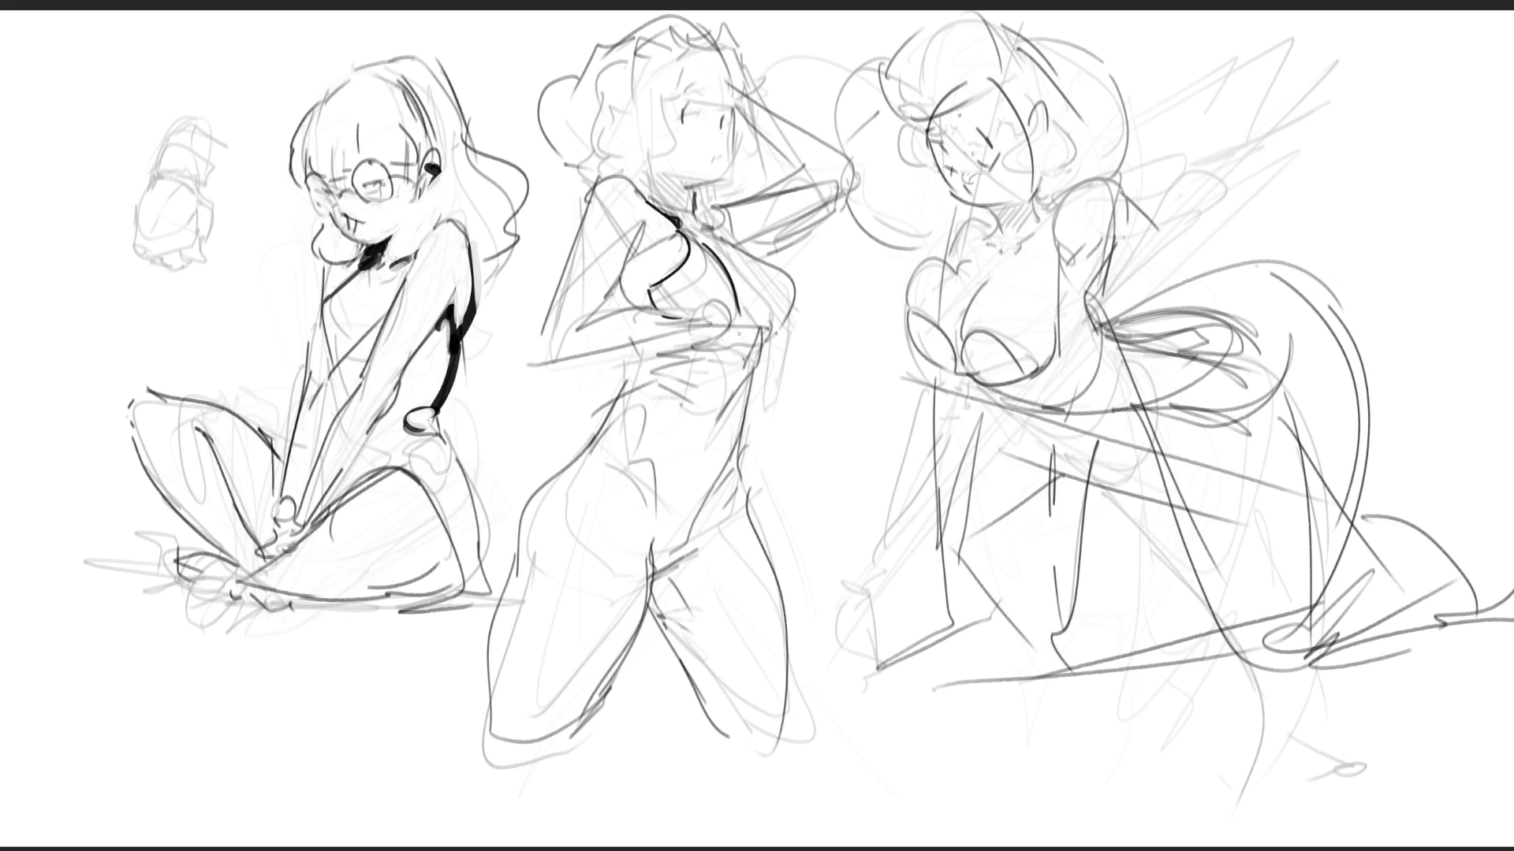
drag(741, 314, 738, 326)
- Ink the middle figure's neck and chest contours, erasing a stray line and redoing a small chest mark
mouse_move(691, 186)
mouse_down()
mouse_move(688, 214)
mouse_move(675, 207)
mouse_move(694, 238)
mouse_move(709, 219)
mouse_move(732, 238)
mouse_move(809, 347)
mouse_up()
mouse_move(745, 245)
mouse_down()
mouse_move(791, 275)
mouse_move(811, 335)
mouse_up()
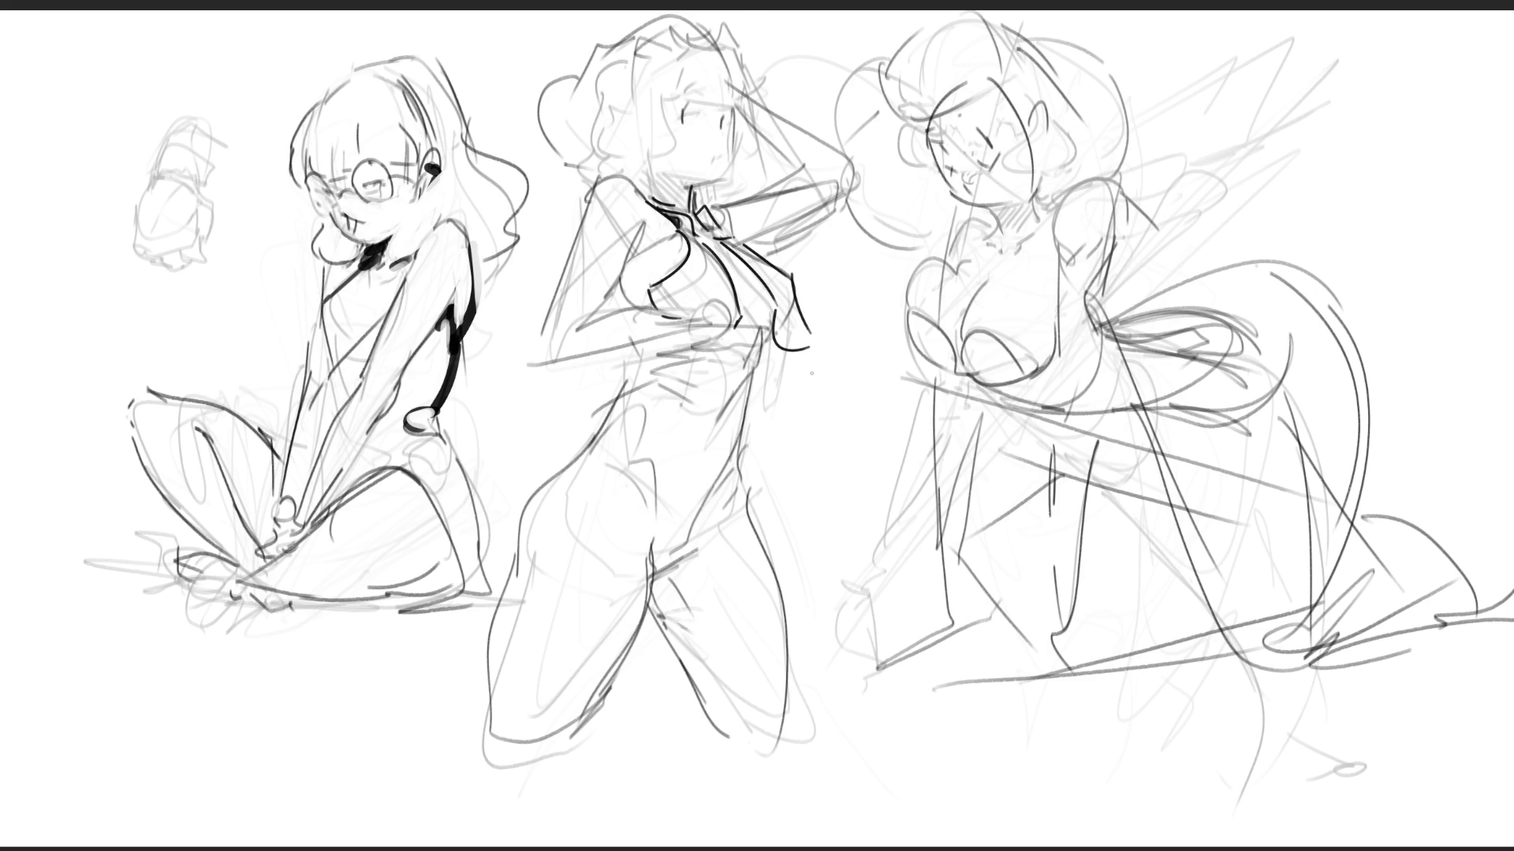
drag(788, 305, 757, 328)
mouse_move(701, 323)
mouse_down()
mouse_move(724, 327)
mouse_move(737, 361)
mouse_move(730, 323)
mouse_move(750, 369)
mouse_up()
key(ctrl+z)
key(ctrl+z)
key(ctrl+z)
mouse_move(702, 319)
mouse_down()
mouse_move(701, 338)
mouse_move(607, 309)
mouse_move(565, 333)
mouse_up()
- Ink the middle figure's upper arm, side, shoulder curve and additional chest lines
mouse_move(570, 276)
mouse_down()
mouse_move(546, 364)
mouse_move(660, 345)
mouse_up()
mouse_move(591, 212)
mouse_down()
mouse_move(554, 300)
mouse_move(615, 180)
mouse_move(651, 203)
mouse_up()
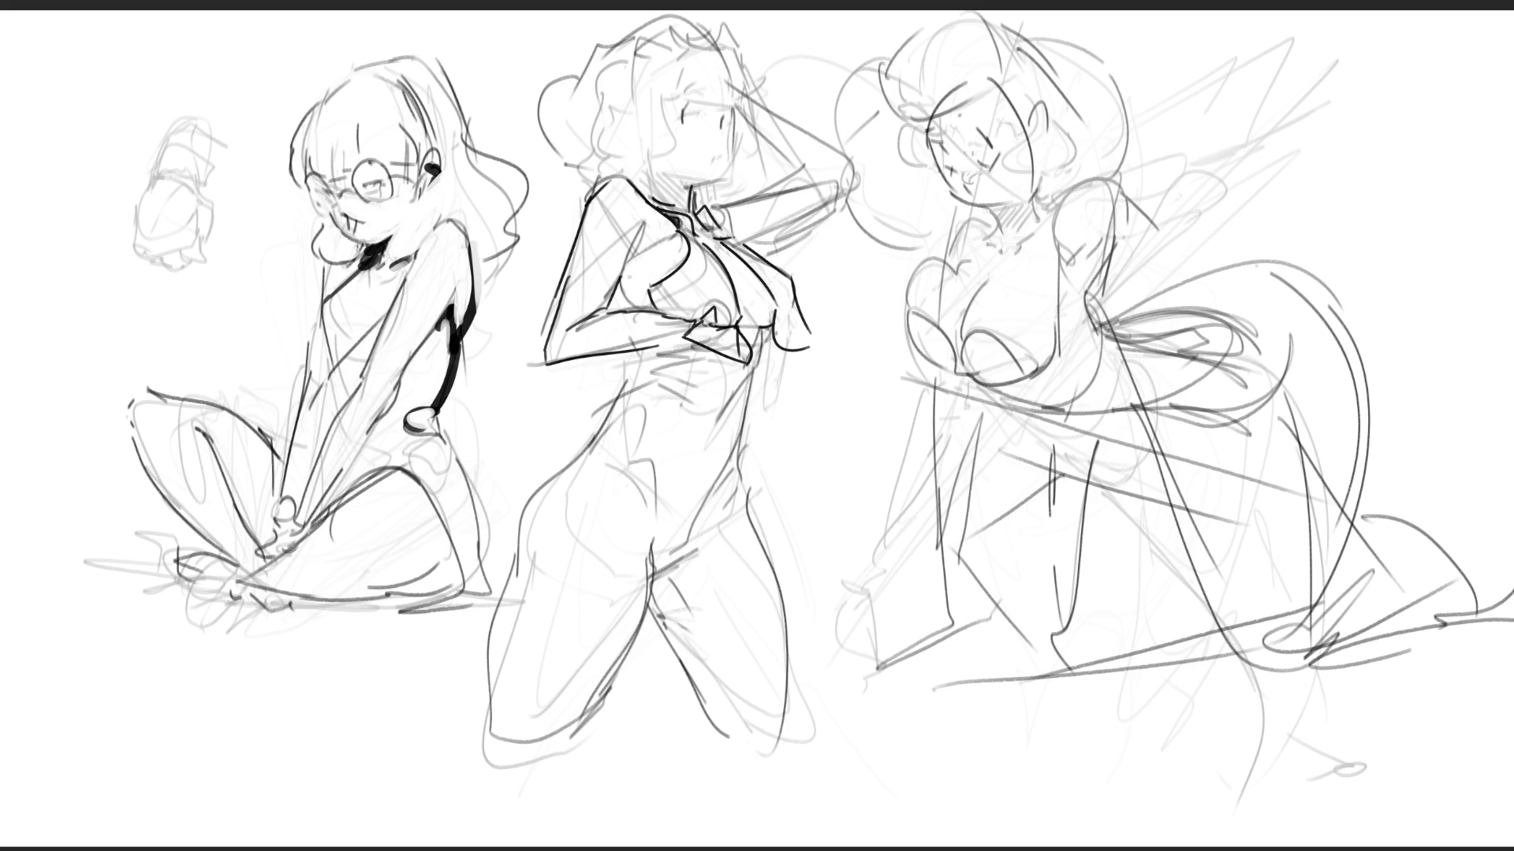
drag(619, 281, 640, 311)
drag(641, 251, 618, 280)
drag(642, 227, 623, 309)
- Ink the middle figure's forearm underside, torso strokes and long leg line, erasing stray thigh marks
mouse_move(623, 349)
mouse_down()
mouse_move(667, 338)
mouse_move(629, 375)
mouse_up()
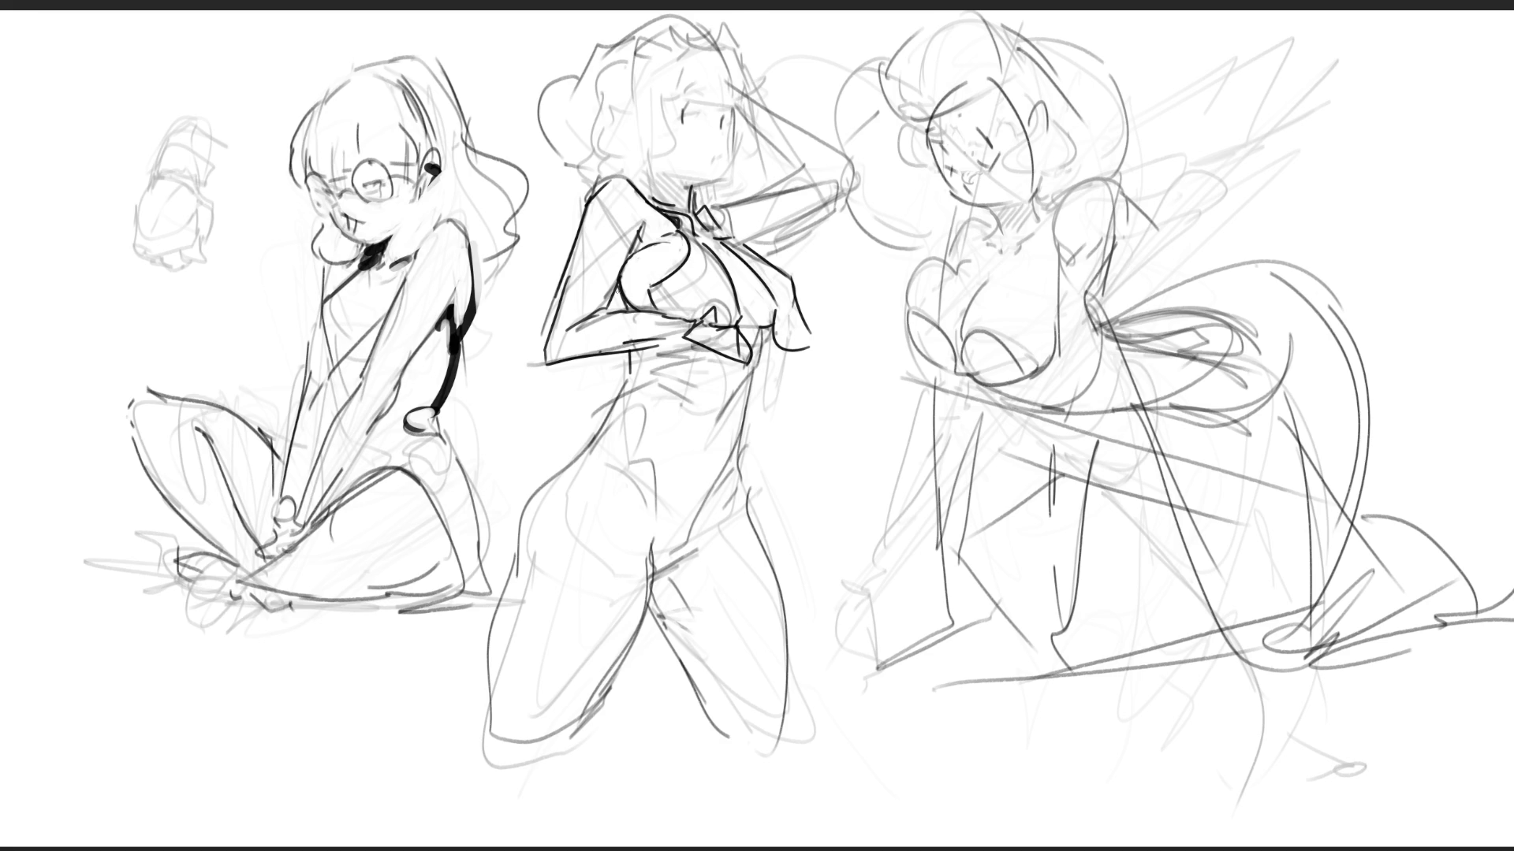
drag(630, 374, 591, 437)
drag(637, 385, 693, 365)
drag(689, 364, 684, 416)
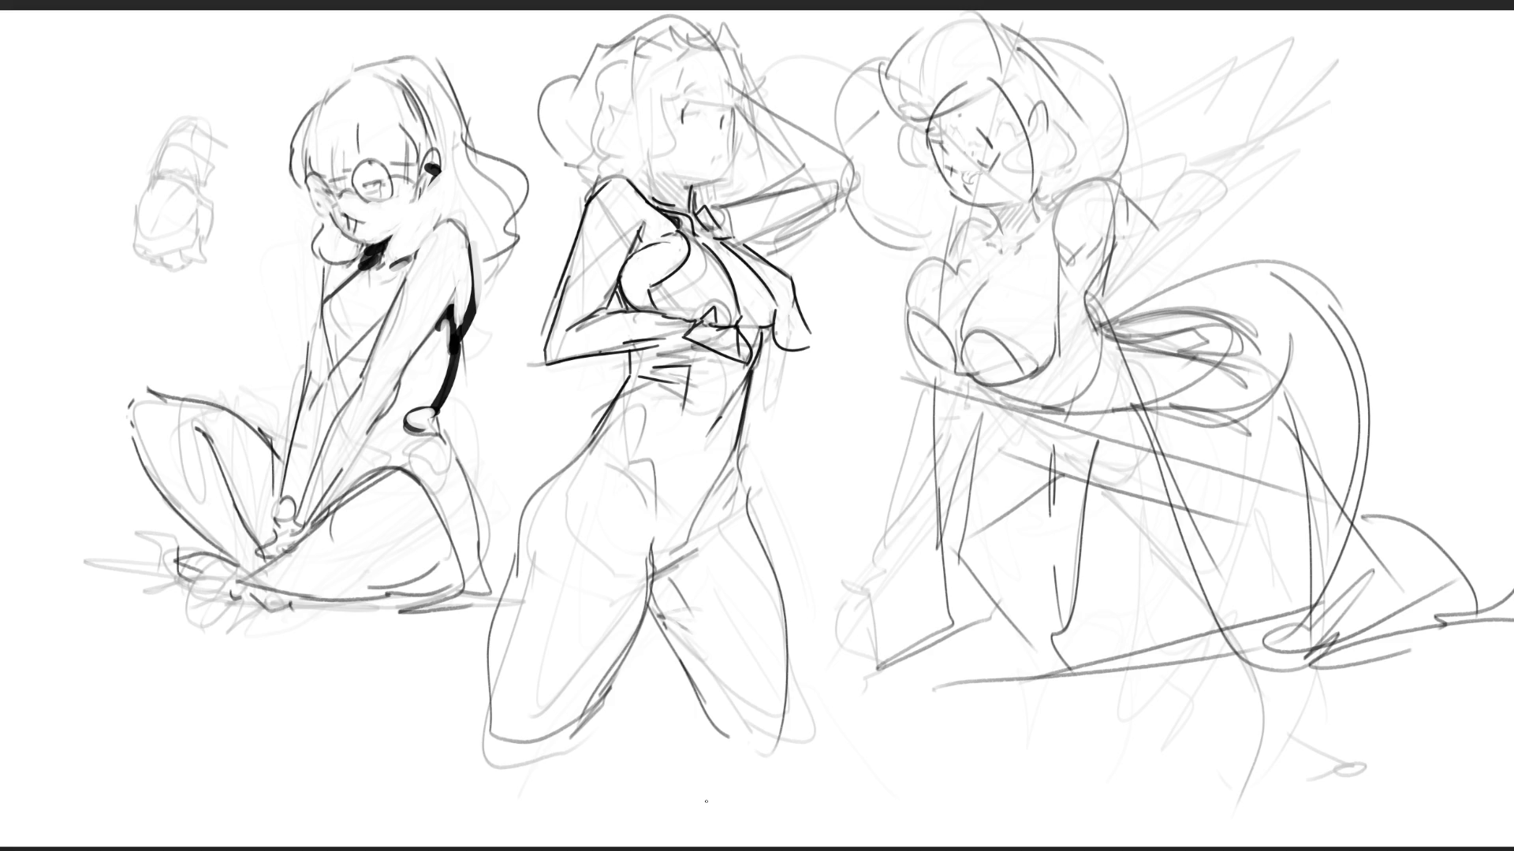
mouse_move(701, 313)
mouse_down()
mouse_move(717, 318)
mouse_move(714, 362)
mouse_move(727, 372)
mouse_move(732, 356)
mouse_move(726, 385)
mouse_up()
mouse_move(726, 384)
mouse_down()
mouse_move(743, 369)
mouse_move(642, 498)
mouse_up()
drag(726, 369, 693, 642)
drag(643, 478, 659, 642)
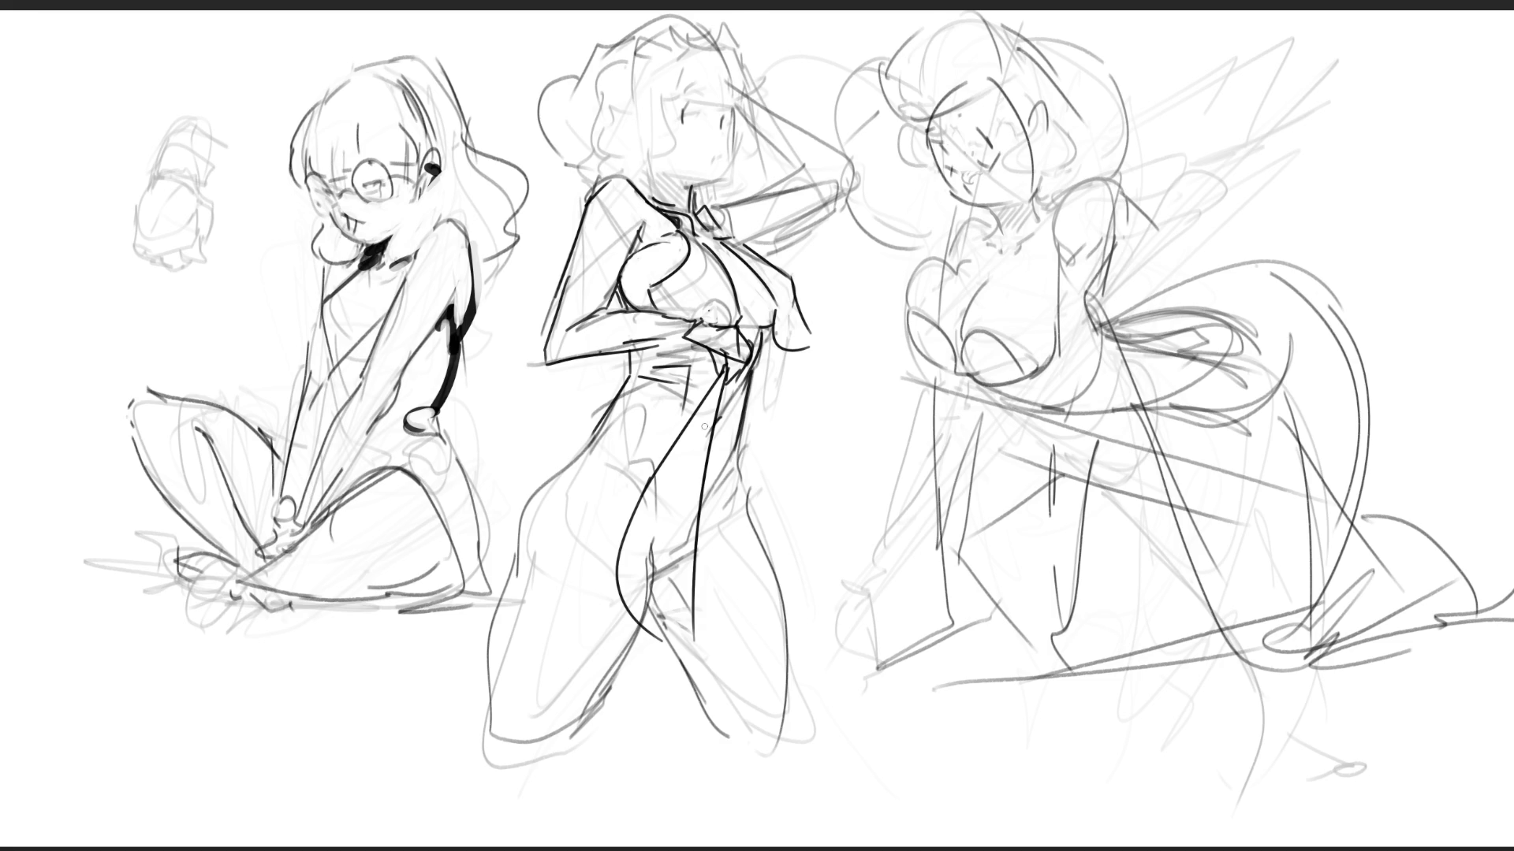
mouse_move(656, 503)
mouse_down()
mouse_move(654, 623)
mouse_move(671, 623)
mouse_move(685, 532)
mouse_up()
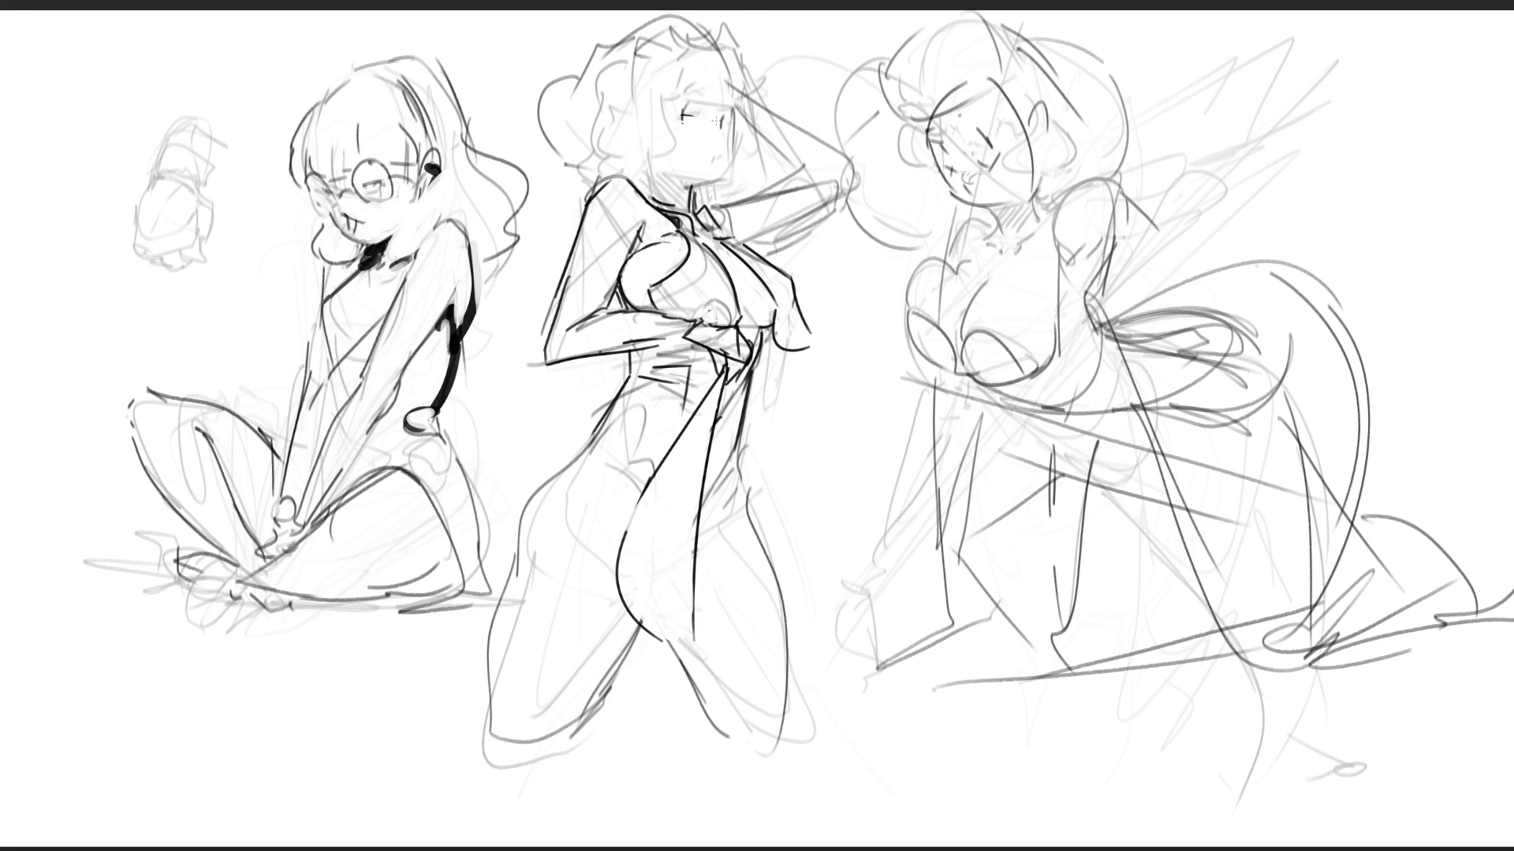
- Add cheek blush, darken the middle figure's face, hair and raised arm, and fade the right figure's sketch
drag(715, 145, 712, 157)
mouse_move(732, 118)
mouse_down()
mouse_move(733, 162)
mouse_move(690, 188)
mouse_move(652, 161)
mouse_up()
mouse_move(685, 102)
mouse_down()
mouse_move(678, 149)
mouse_move(684, 93)
mouse_up()
mouse_move(696, 85)
mouse_down()
mouse_move(672, 100)
mouse_move(682, 88)
mouse_up()
drag(682, 93, 741, 96)
mouse_move(647, 35)
mouse_down()
mouse_move(680, 15)
mouse_move(734, 75)
mouse_move(826, 130)
mouse_up()
mouse_move(741, 112)
mouse_down()
mouse_move(801, 167)
mouse_move(746, 181)
mouse_up()
drag(817, 134, 842, 177)
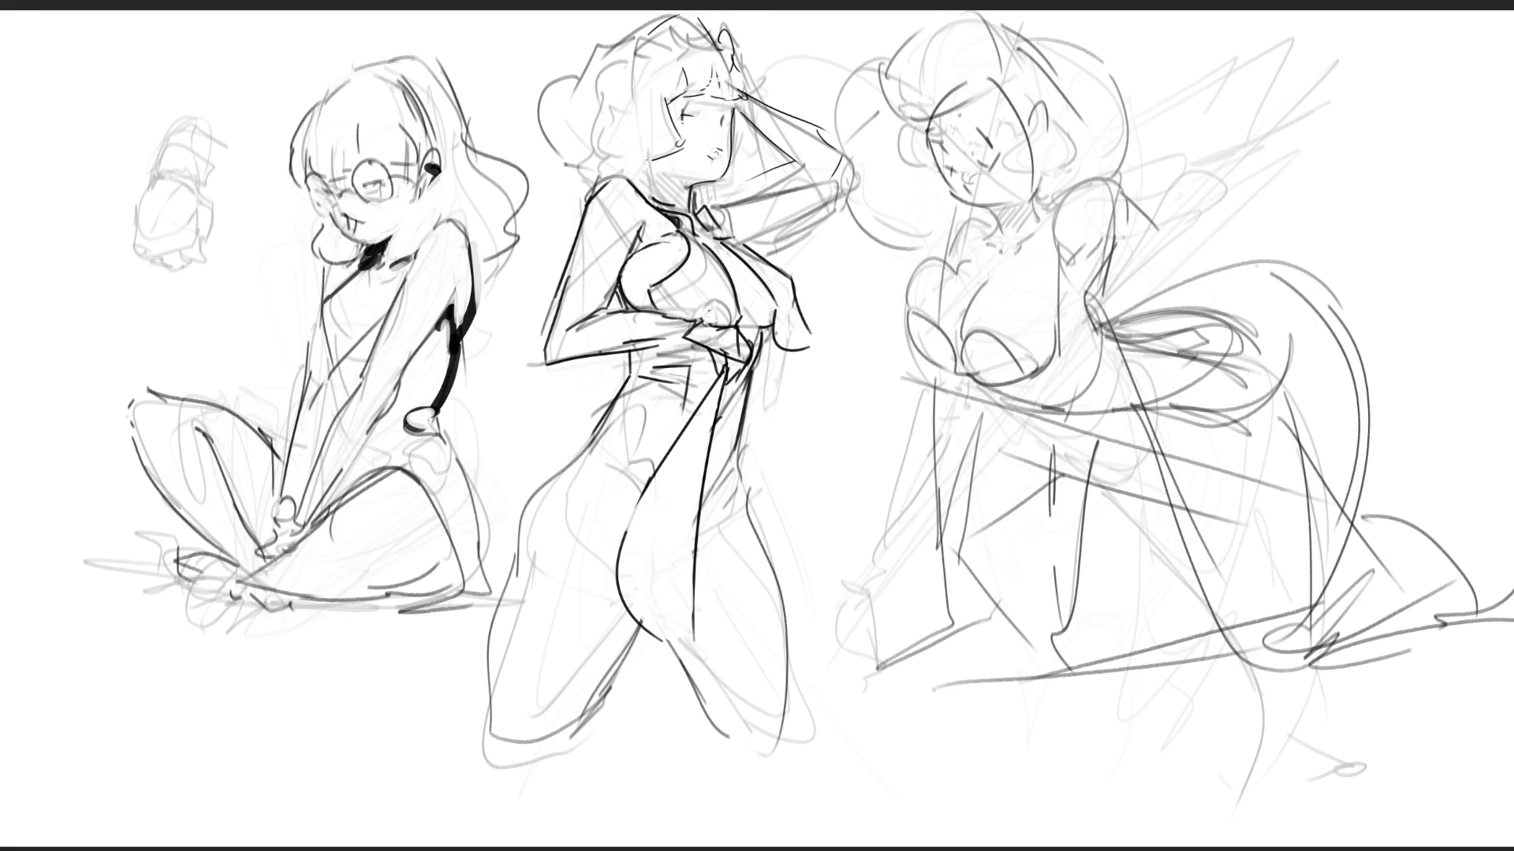
mouse_move(1222, 119)
mouse_down()
mouse_move(1025, 473)
mouse_move(1064, 355)
mouse_up()
- Lighten the right figure's tail, then ink its body line, lower-body curves, loop and ground line
drag(1262, 259, 1457, 714)
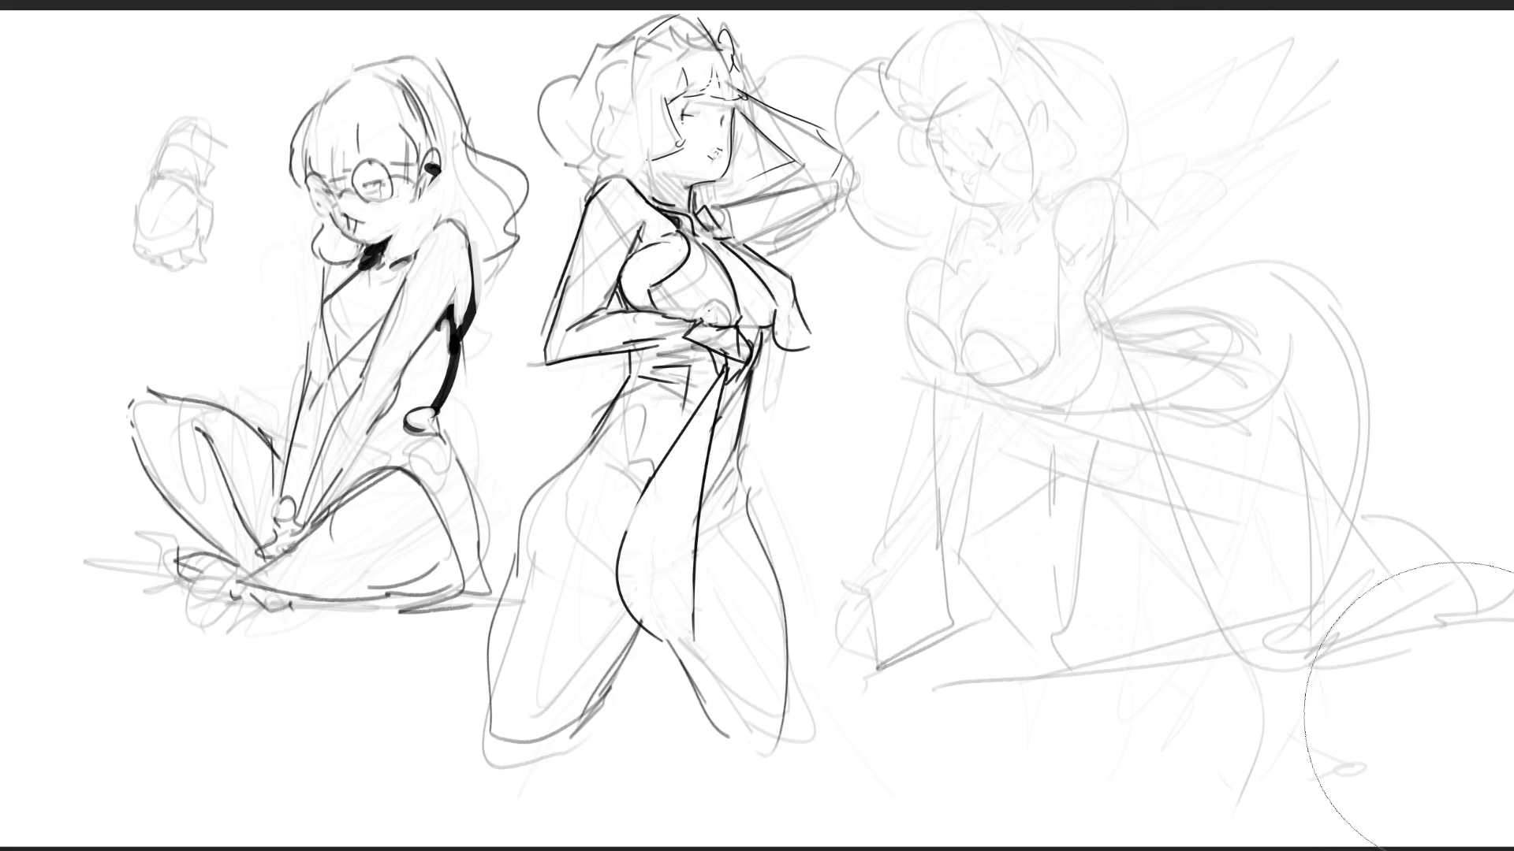
mouse_move(1105, 198)
mouse_down()
mouse_move(1017, 428)
mouse_move(1096, 420)
mouse_up()
drag(1104, 362, 1186, 428)
drag(1231, 468, 1249, 480)
mouse_move(1265, 507)
mouse_down()
mouse_move(1128, 526)
mouse_move(1033, 453)
mouse_move(1261, 505)
mouse_move(1057, 662)
mouse_move(891, 608)
mouse_move(1230, 631)
mouse_up()
drag(933, 675, 1100, 645)
mouse_move(1278, 512)
mouse_down()
mouse_move(1439, 520)
mouse_move(1381, 604)
mouse_up()
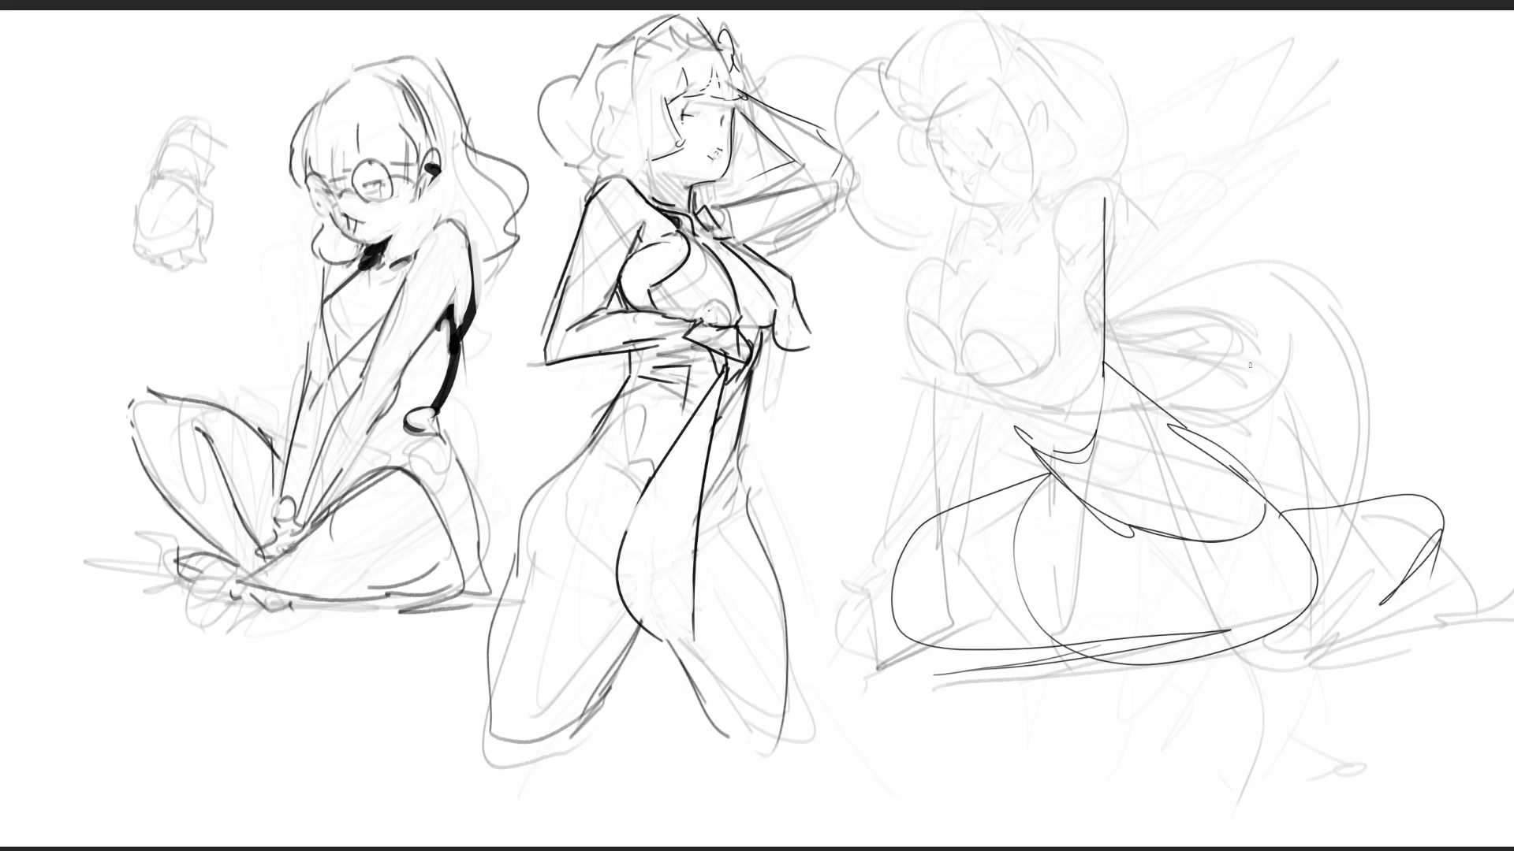
- Ink the right figure's hip line, redraw the tail fin and top edge, and add hip guides and top strokes
mouse_move(1002, 396)
mouse_down()
mouse_move(1064, 490)
mouse_move(1128, 448)
mouse_move(1170, 552)
mouse_move(1086, 517)
mouse_move(1053, 472)
mouse_move(1005, 483)
mouse_move(879, 666)
mouse_move(1305, 599)
mouse_move(1344, 611)
mouse_move(1403, 519)
mouse_move(1378, 495)
mouse_move(1498, 386)
mouse_move(1400, 583)
mouse_move(1490, 595)
mouse_up()
key(ctrl+z)
key(ctrl+z)
mouse_move(1387, 575)
mouse_down()
mouse_move(1411, 467)
mouse_move(1257, 363)
mouse_move(1501, 466)
mouse_move(1508, 539)
mouse_up()
mouse_move(1369, 499)
mouse_down()
mouse_move(1267, 524)
mouse_move(1273, 560)
mouse_up()
mouse_move(1121, 475)
mouse_down()
mouse_move(1104, 528)
mouse_move(1041, 458)
mouse_move(1033, 473)
mouse_move(1038, 688)
mouse_move(1281, 636)
mouse_up()
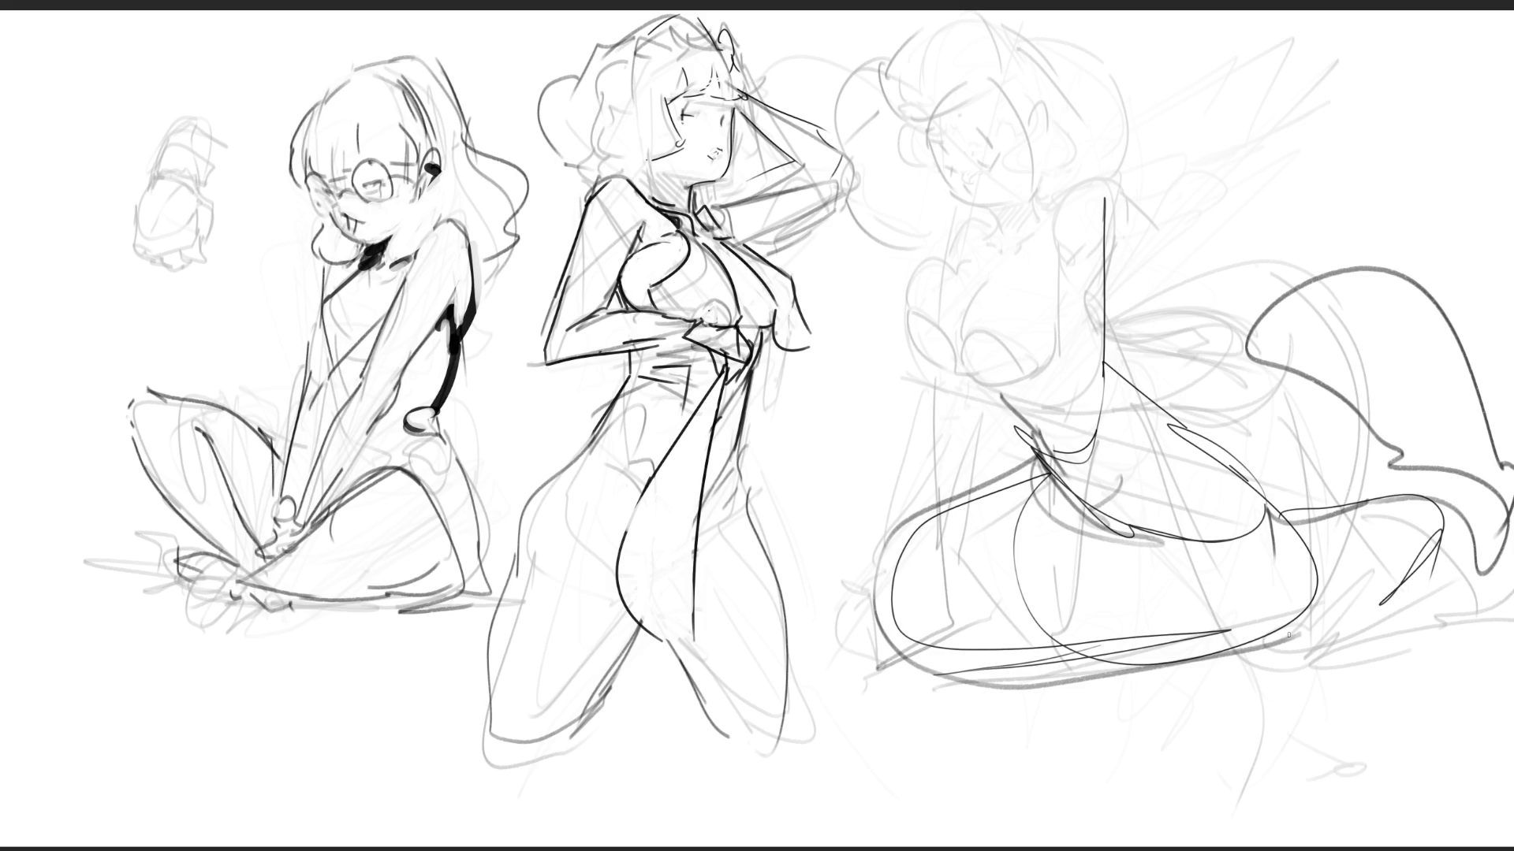
drag(1072, 183, 1239, 151)
drag(1094, 248, 1204, 186)
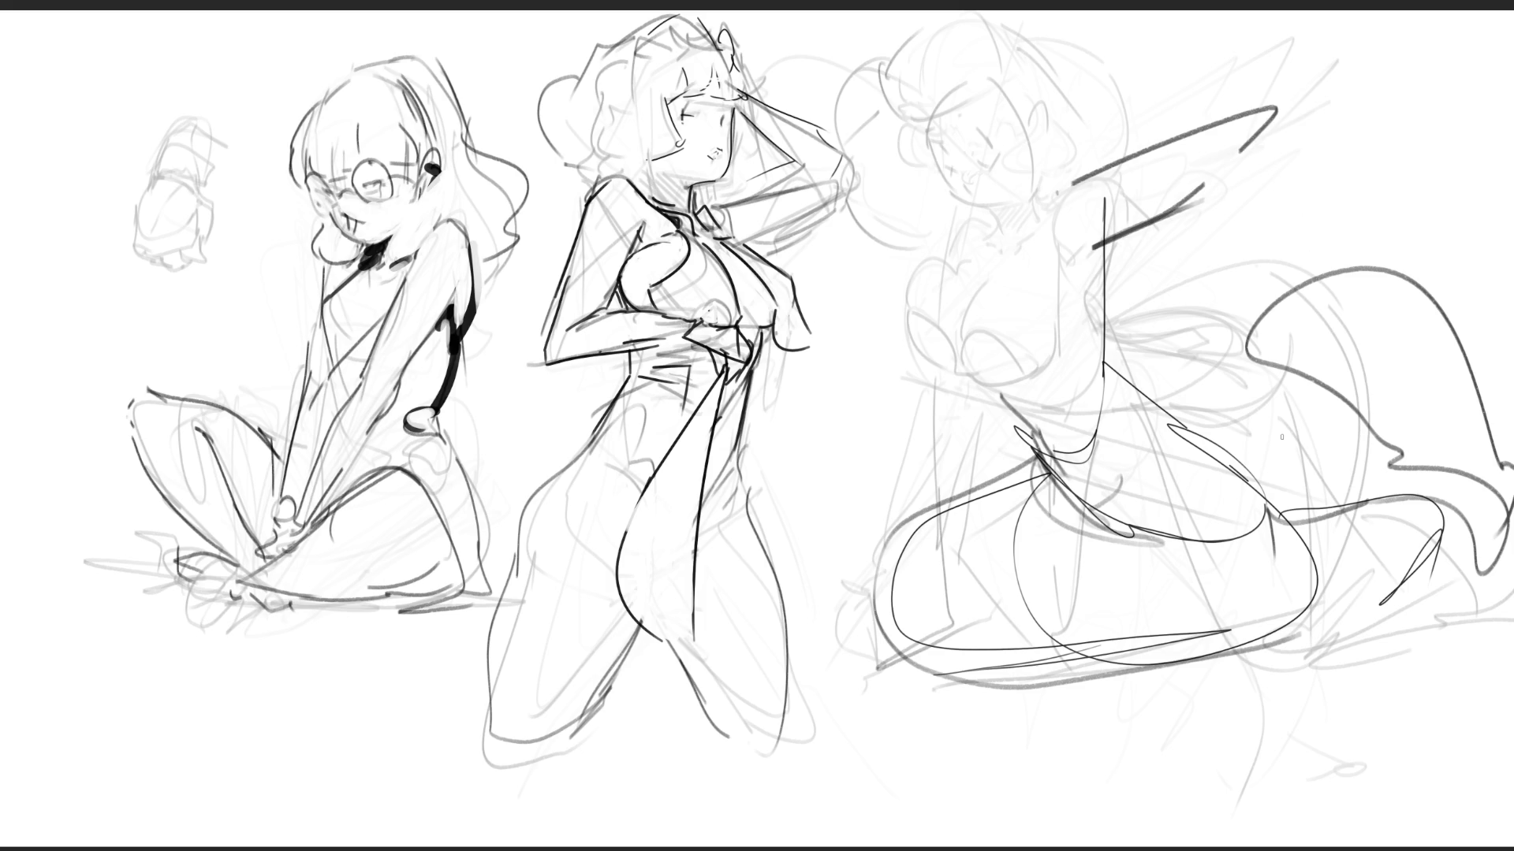
- Remove the hooked strokes and draw straight construction lines for the right figure's torso, side and lower body
key(ctrl+z)
key(ctrl+z)
mouse_move(867, 305)
mouse_down()
mouse_move(1076, 164)
mouse_move(850, 310)
mouse_move(1031, 409)
mouse_move(1166, 329)
mouse_up()
mouse_move(1098, 183)
mouse_down()
mouse_move(1159, 215)
mouse_move(1123, 361)
mouse_up()
drag(1077, 158, 915, 293)
drag(1260, 220, 1107, 440)
mouse_move(1099, 457)
mouse_down()
mouse_move(1153, 451)
mouse_move(1129, 486)
mouse_up()
drag(1068, 490, 1129, 483)
drag(938, 397, 983, 625)
key(ctrl+z)
drag(944, 390, 1001, 655)
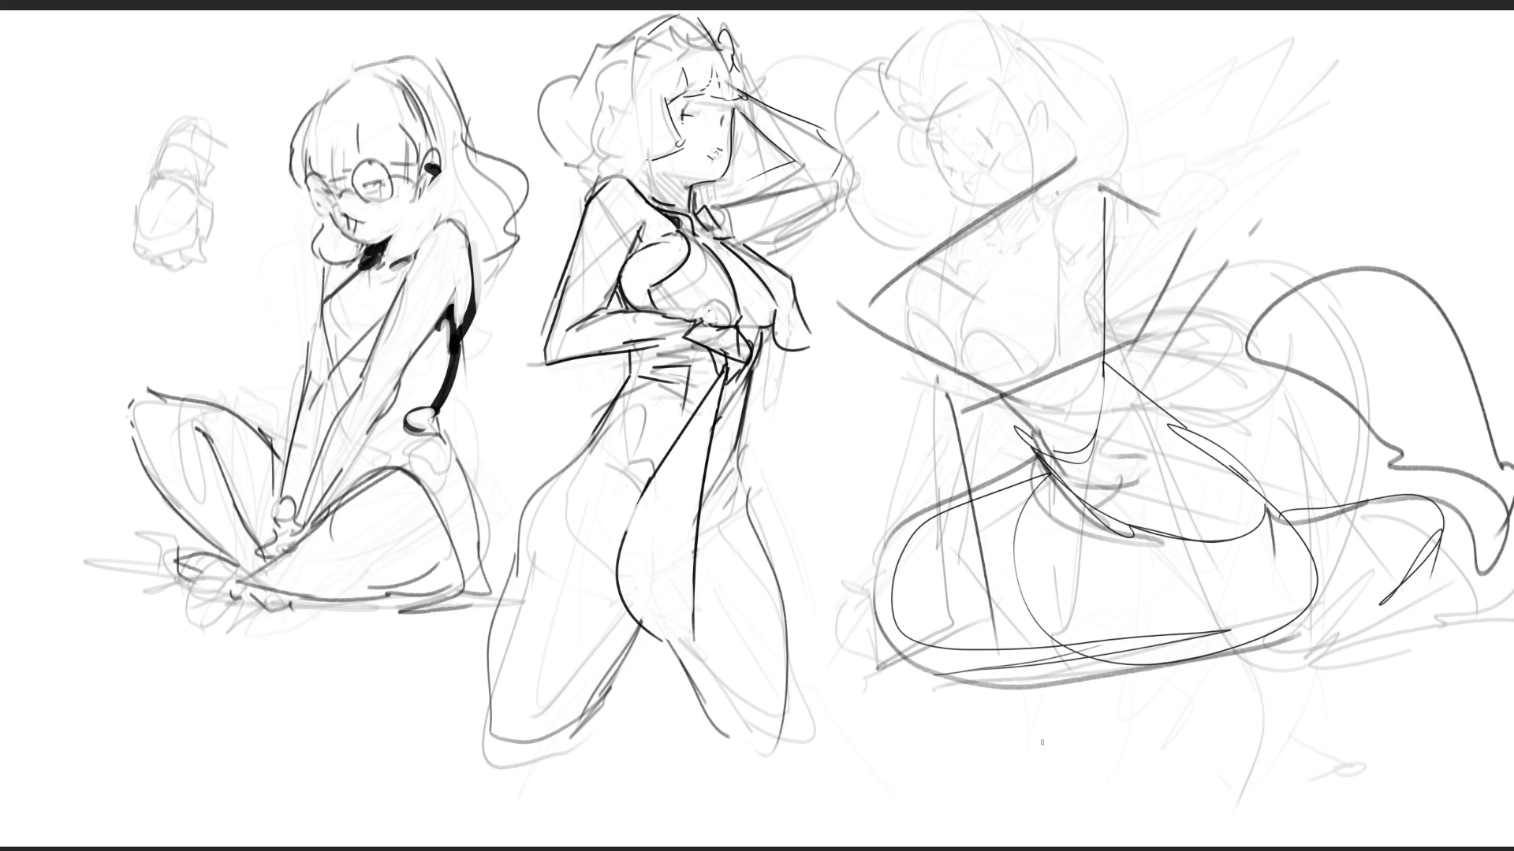
drag(892, 709, 994, 617)
drag(989, 598, 1027, 644)
drag(946, 691, 1040, 638)
- Outline the right figure's head, jaw, hair and raised arm, then redraw the middle figure's hip and thigh lines
mouse_move(937, 140)
mouse_down()
mouse_move(915, 172)
mouse_move(963, 196)
mouse_up()
mouse_move(934, 64)
mouse_down()
mouse_move(911, 155)
mouse_move(1017, 192)
mouse_up()
mouse_move(953, 202)
mouse_down()
mouse_move(1009, 191)
mouse_move(1068, 118)
mouse_up()
mouse_move(1054, 150)
mouse_down()
mouse_move(1078, 101)
mouse_move(1050, 186)
mouse_up()
drag(1009, 135, 958, 187)
drag(863, 88, 942, 20)
drag(1013, 55, 1041, 146)
mouse_move(1101, 102)
mouse_down()
mouse_move(1198, 154)
mouse_move(1099, 207)
mouse_up()
drag(875, 230, 966, 194)
drag(1158, 128, 1238, 211)
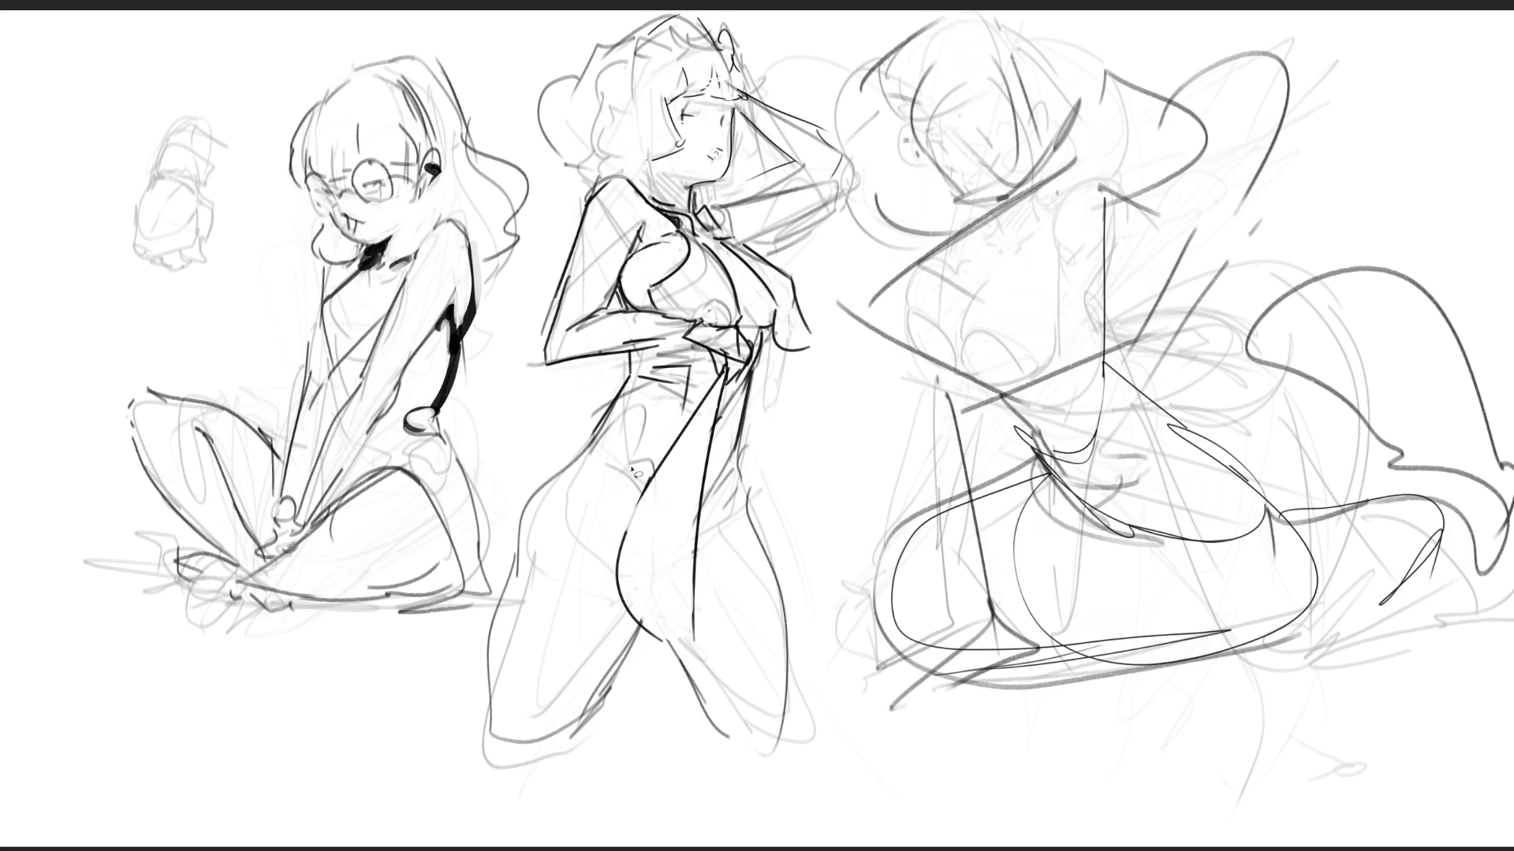
mouse_move(585, 455)
mouse_down()
mouse_move(641, 492)
mouse_move(627, 584)
mouse_move(639, 655)
mouse_move(513, 738)
mouse_move(505, 604)
mouse_move(528, 509)
mouse_move(589, 449)
mouse_up()
mouse_move(698, 509)
mouse_down()
mouse_move(696, 683)
mouse_move(790, 747)
mouse_move(788, 613)
mouse_up()
- Fill the middle figure's legs dark grey with a larger brush, then paint a small black accent on the right figure
key(])
key(])
key(])
drag(513, 631, 733, 615)
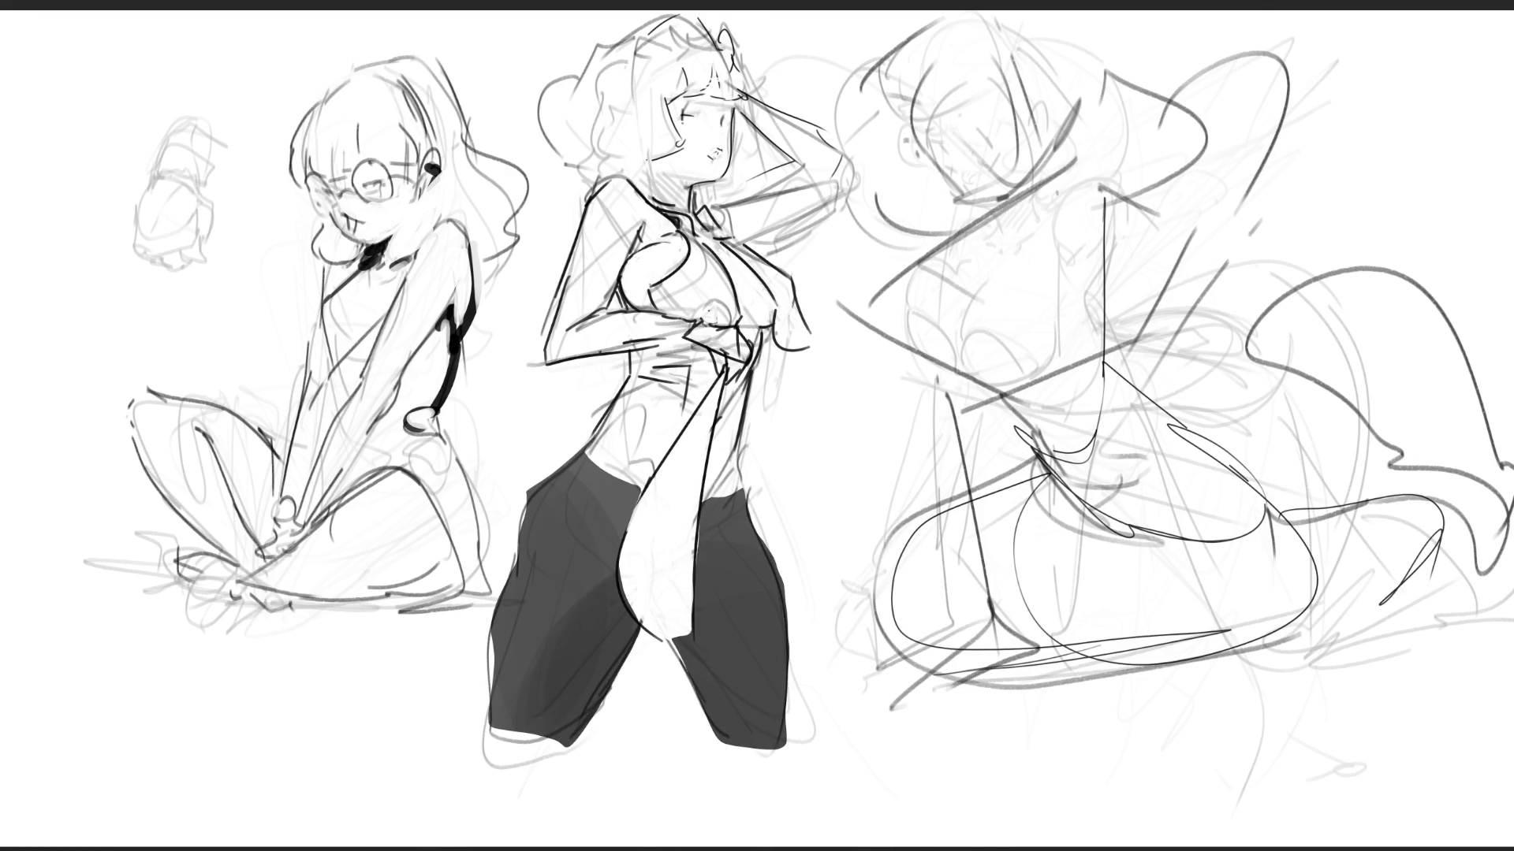
key(bracketleft)
key(bracketleft)
mouse_move(916, 288)
mouse_down()
mouse_move(946, 289)
mouse_move(941, 276)
mouse_move(950, 294)
mouse_move(926, 284)
mouse_move(928, 303)
mouse_move(978, 282)
mouse_move(930, 296)
mouse_move(936, 282)
mouse_up()
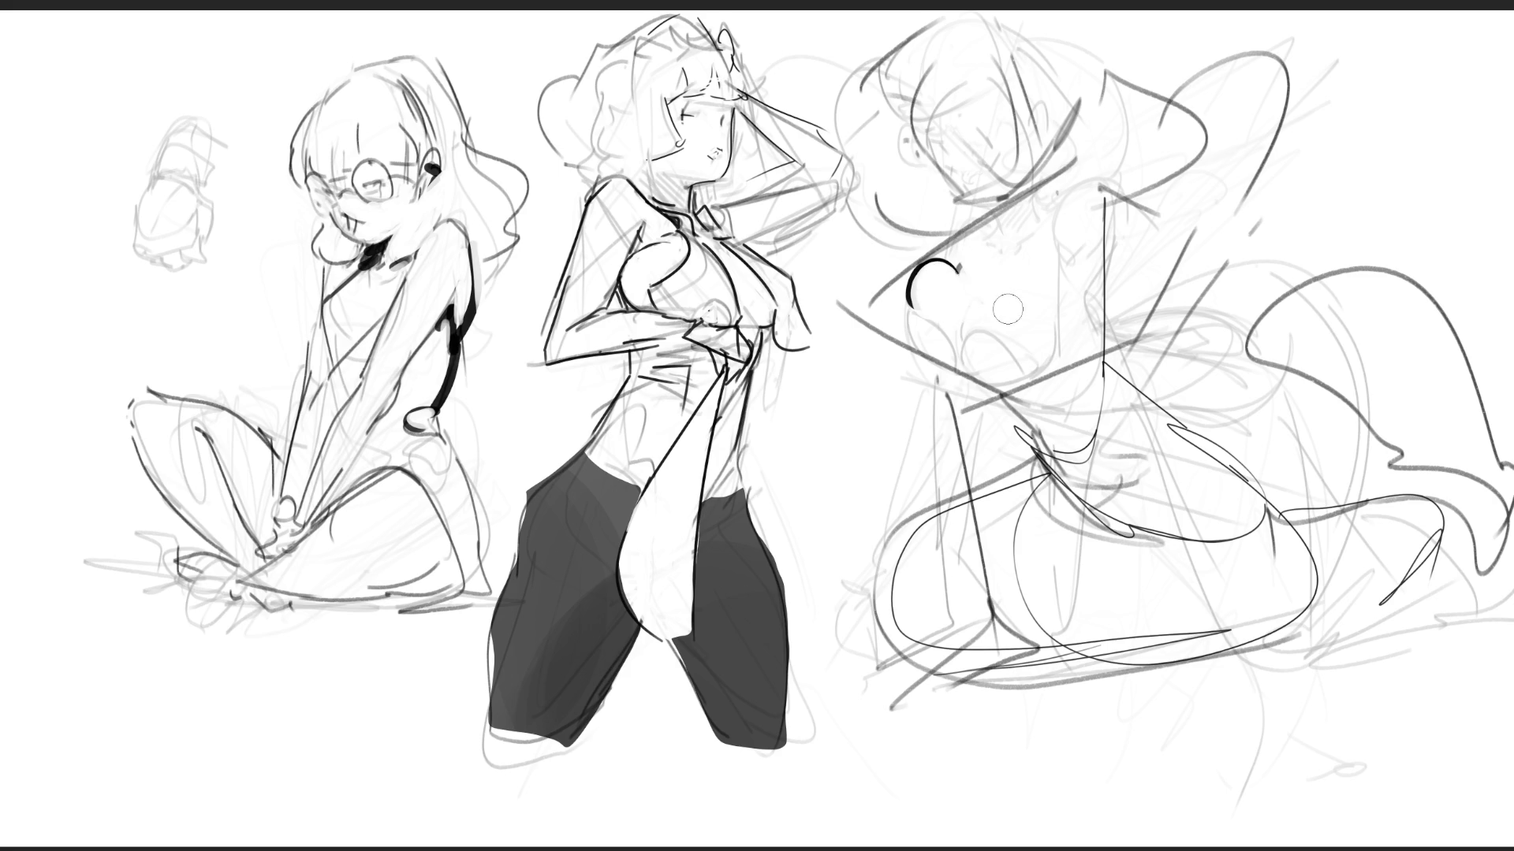
- Paint a black blob under the dark crescent, then a grey curve overlaid with a thick black curve
mouse_move(928, 318)
mouse_down()
mouse_move(954, 363)
mouse_move(917, 368)
mouse_move(930, 316)
mouse_move(990, 389)
mouse_move(976, 341)
mouse_up()
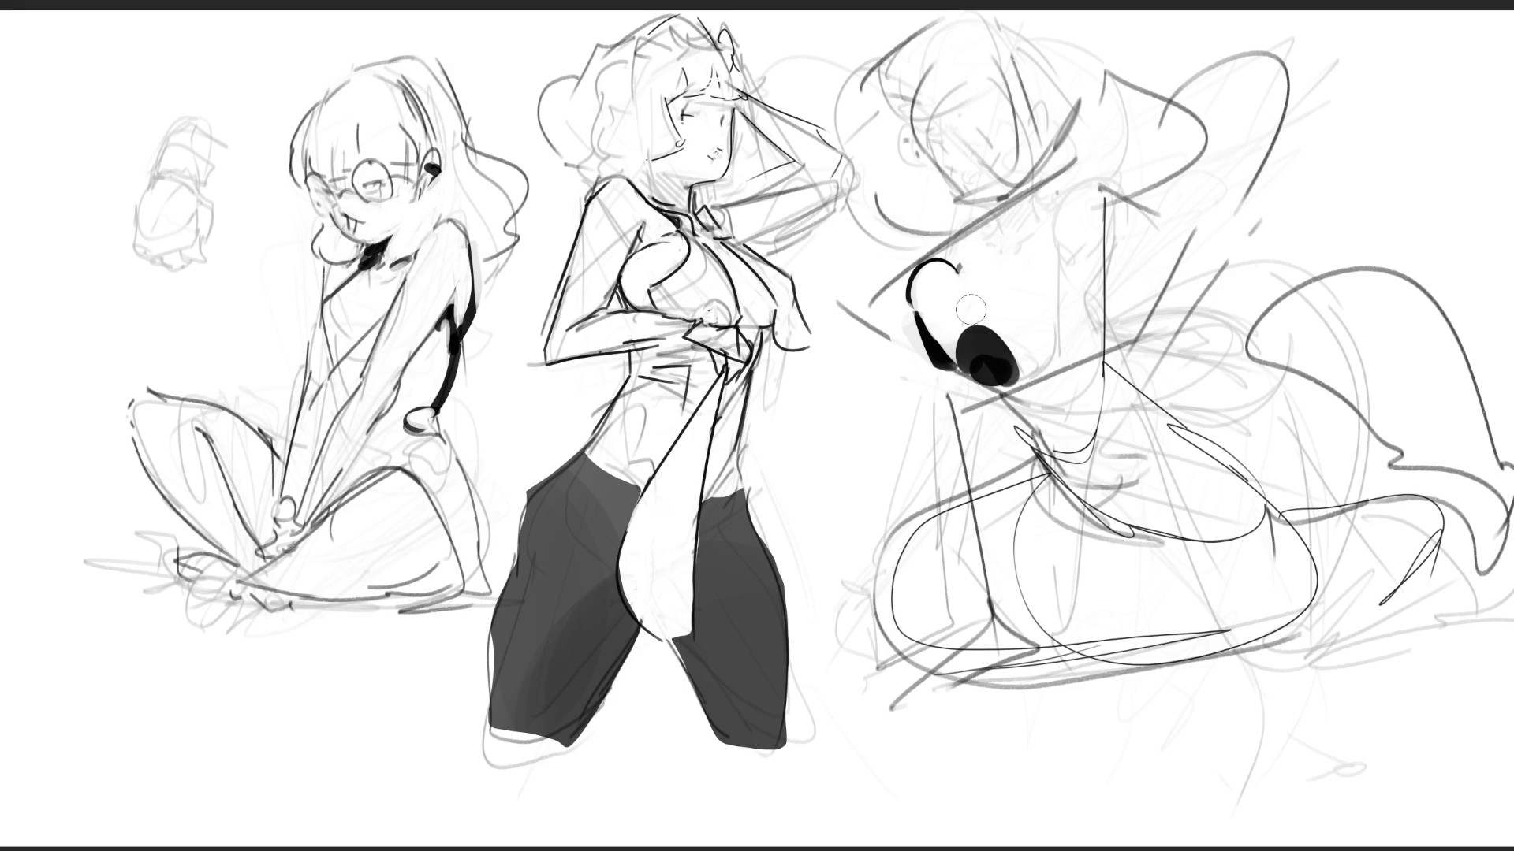
mouse_move(961, 318)
mouse_down()
mouse_move(1017, 284)
mouse_move(965, 315)
mouse_move(1011, 257)
mouse_up()
mouse_move(957, 316)
mouse_down()
mouse_move(1003, 283)
mouse_move(946, 323)
mouse_move(1010, 317)
mouse_move(973, 280)
mouse_move(955, 318)
mouse_move(1062, 339)
mouse_move(960, 325)
mouse_move(1065, 351)
mouse_up()
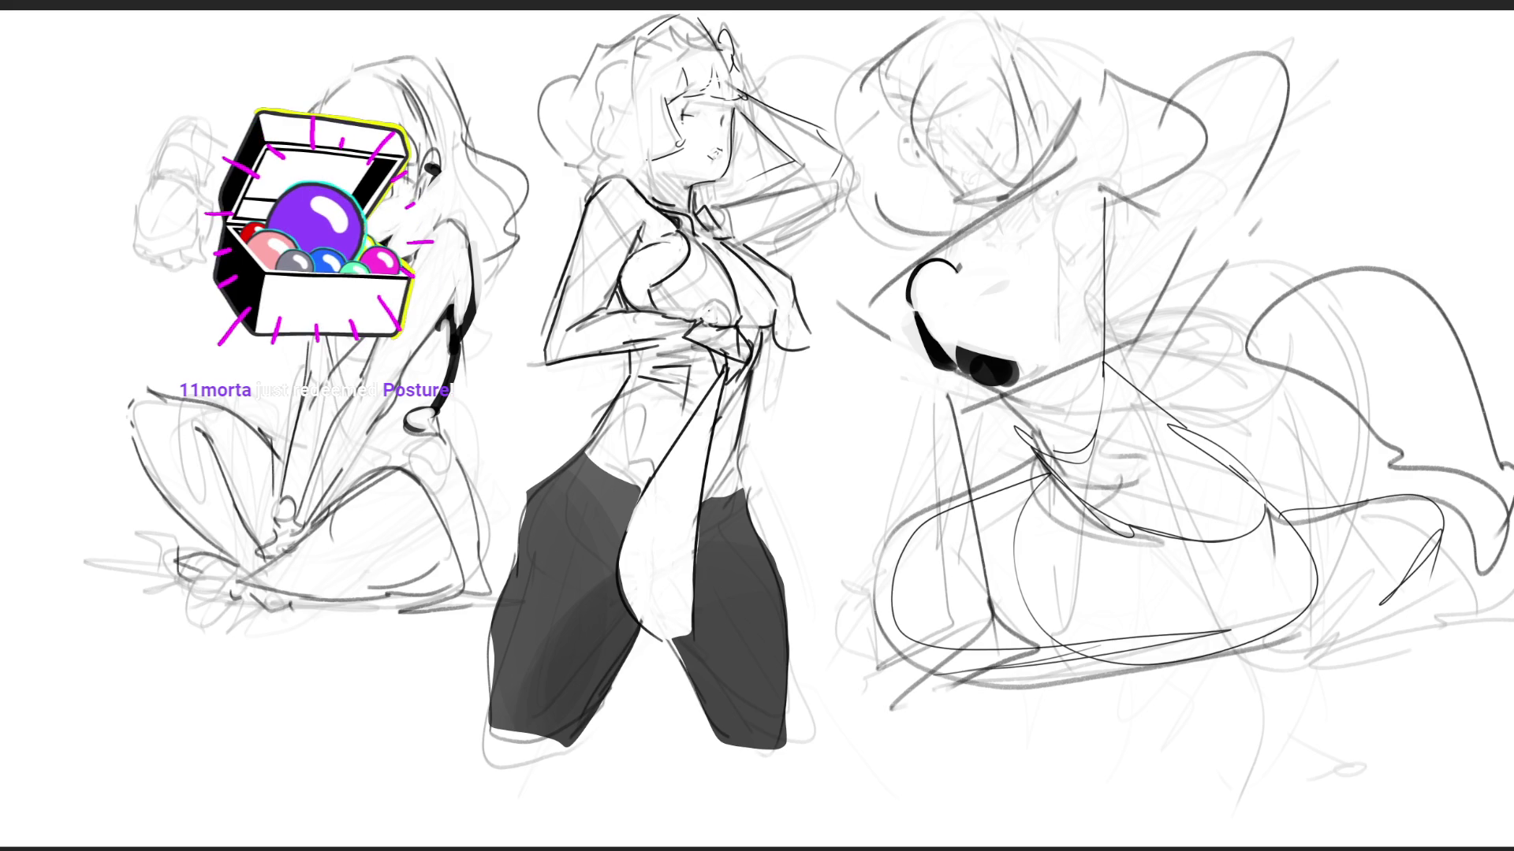
- Try thick black accents across the right figure's face, undoing them in favour of a thin stroke
drag(1018, 363, 1090, 330)
key(ctrl+z)
drag(1005, 364, 1104, 323)
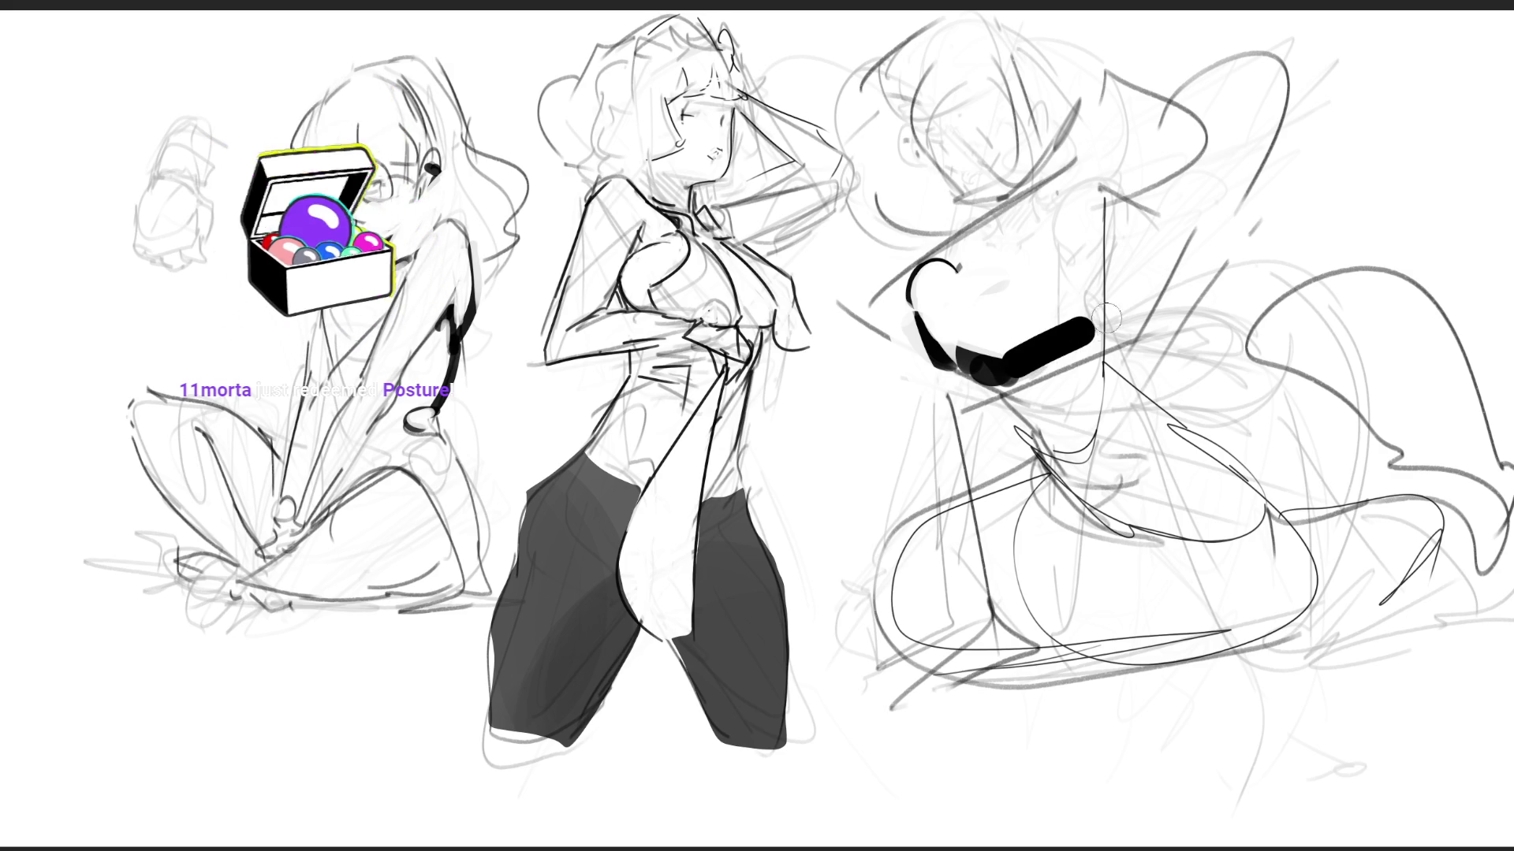
key(ctrl+z)
mouse_move(1041, 283)
mouse_down()
mouse_move(1037, 350)
mouse_move(1042, 285)
mouse_up()
key(ctrl+z)
key(ctrl+z)
key(ctrl+z)
key(ctrl+z)
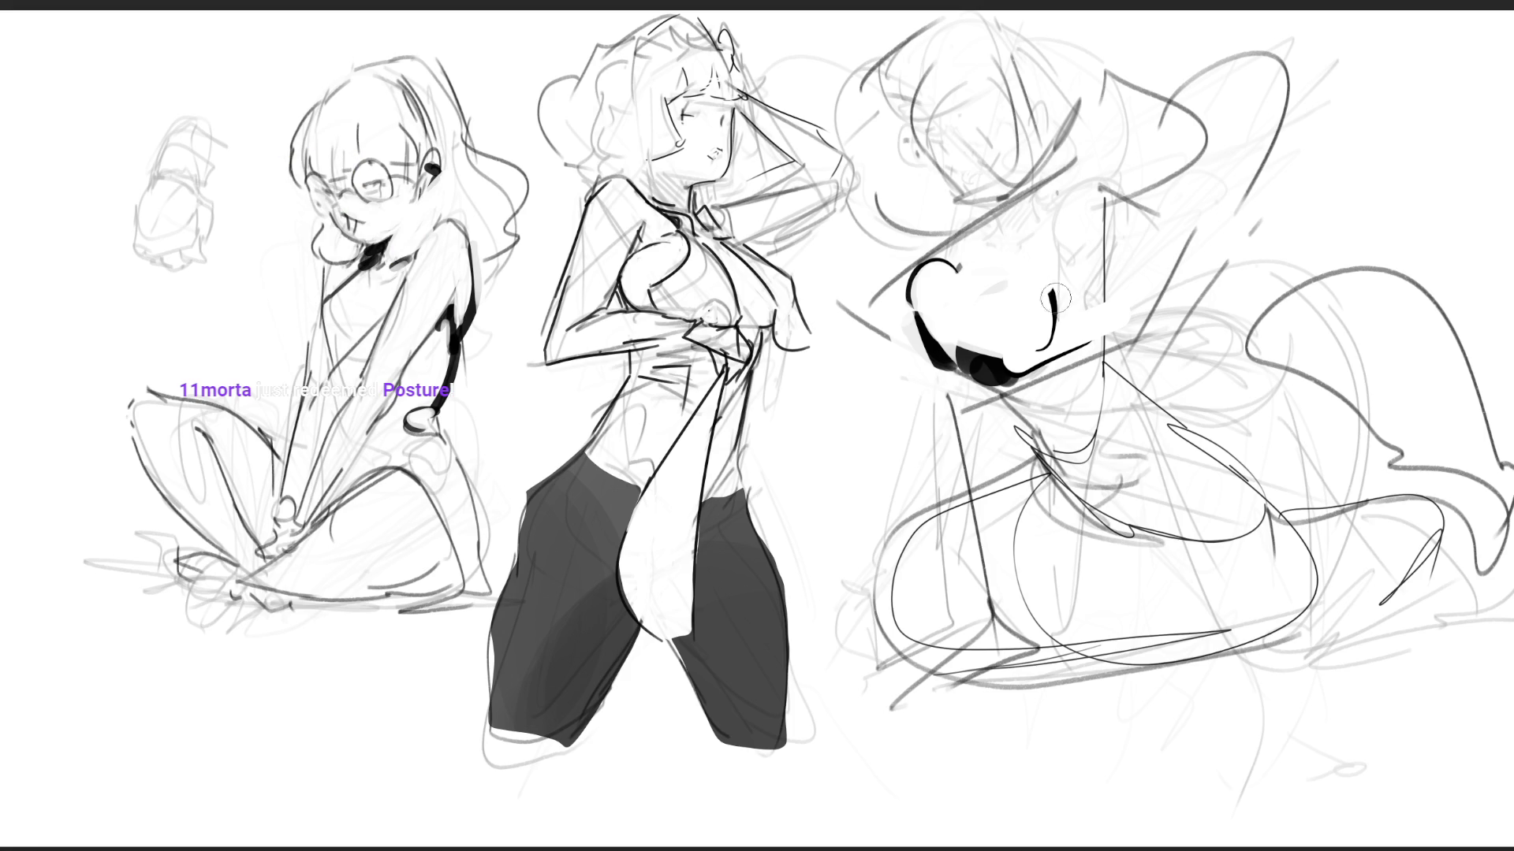